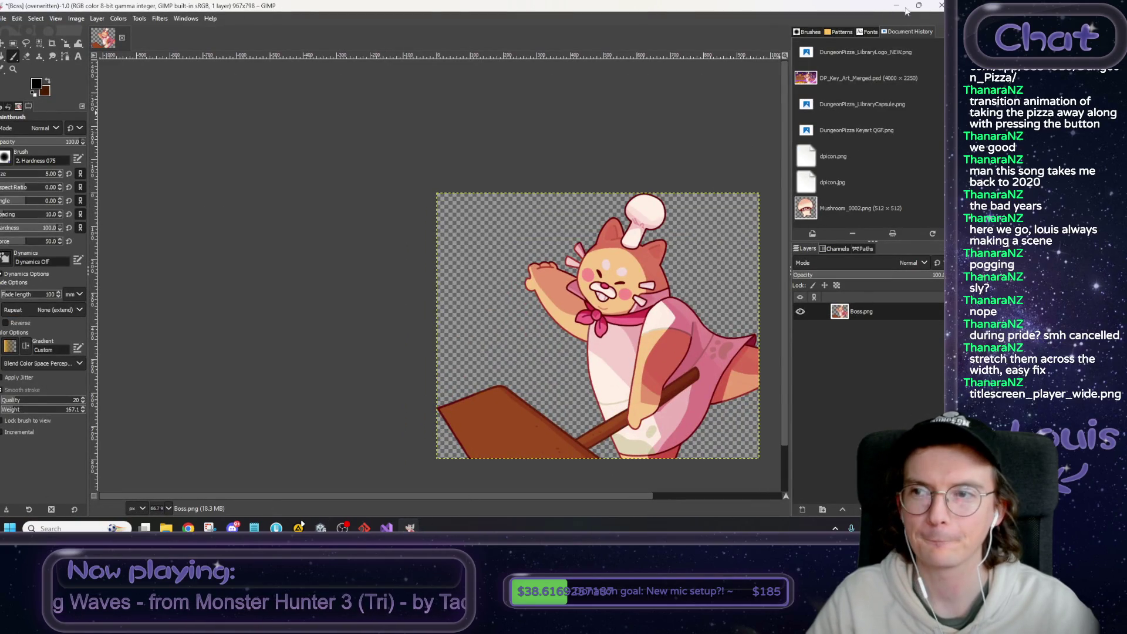
Return to the Unity Title scene, deselect Particles_Left_4, and open the Start Screen art folder.
key(alt+Tab)
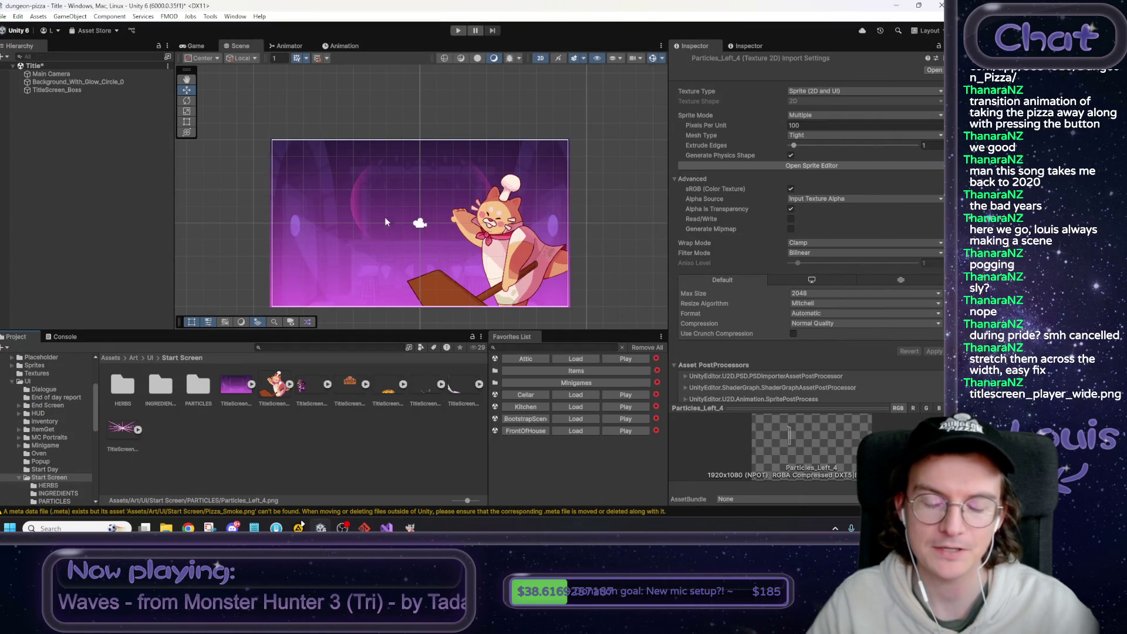
click(263, 467)
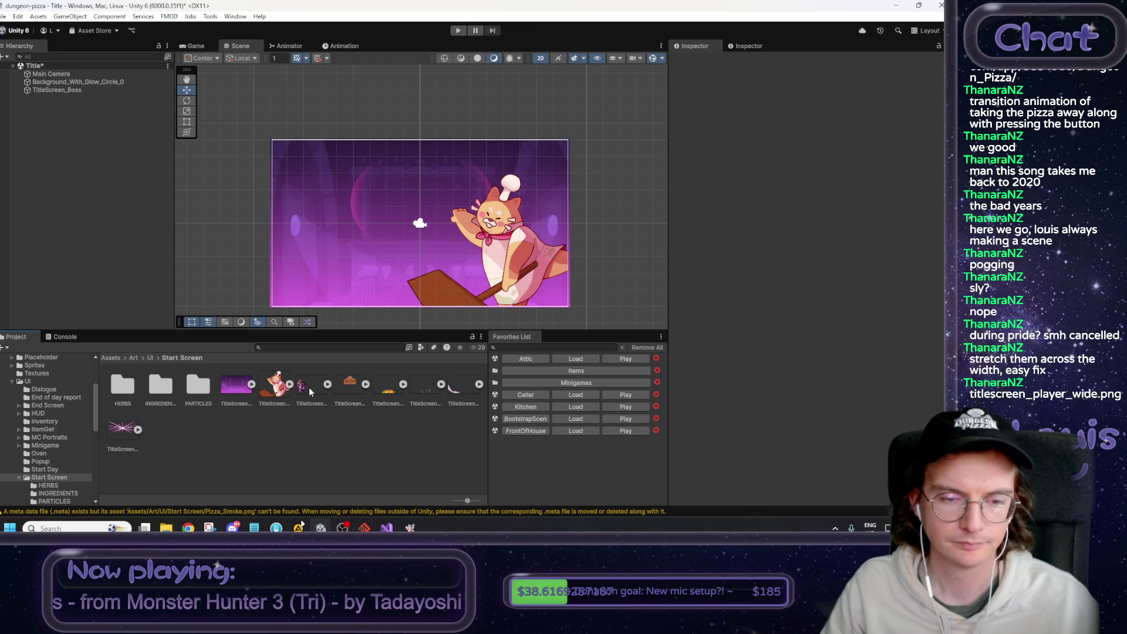
click(166, 528)
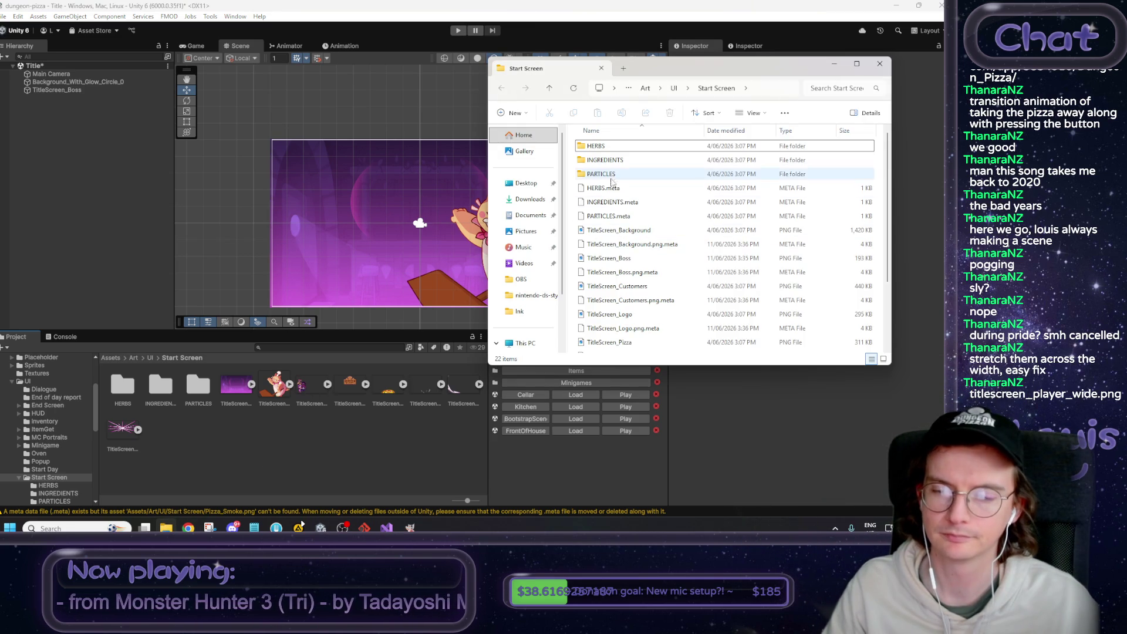
Crop TitleScreen_Customers to its content in GIMP and overwrite TitleScreen_Customers.png.
right_click(622, 285)
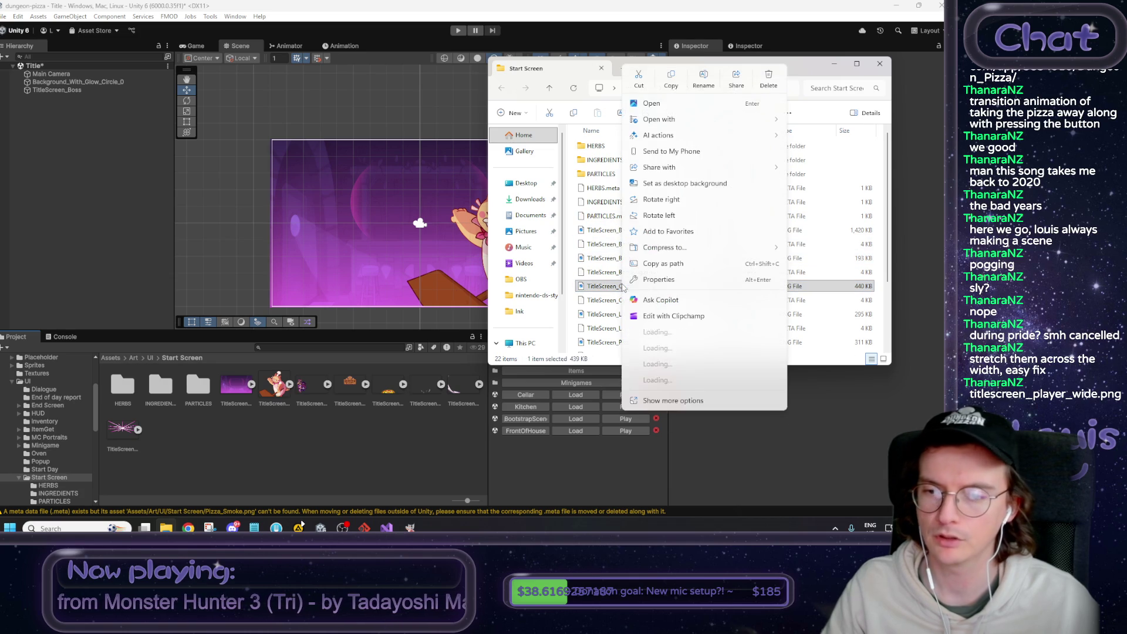
mouse_move(673, 118)
click(809, 120)
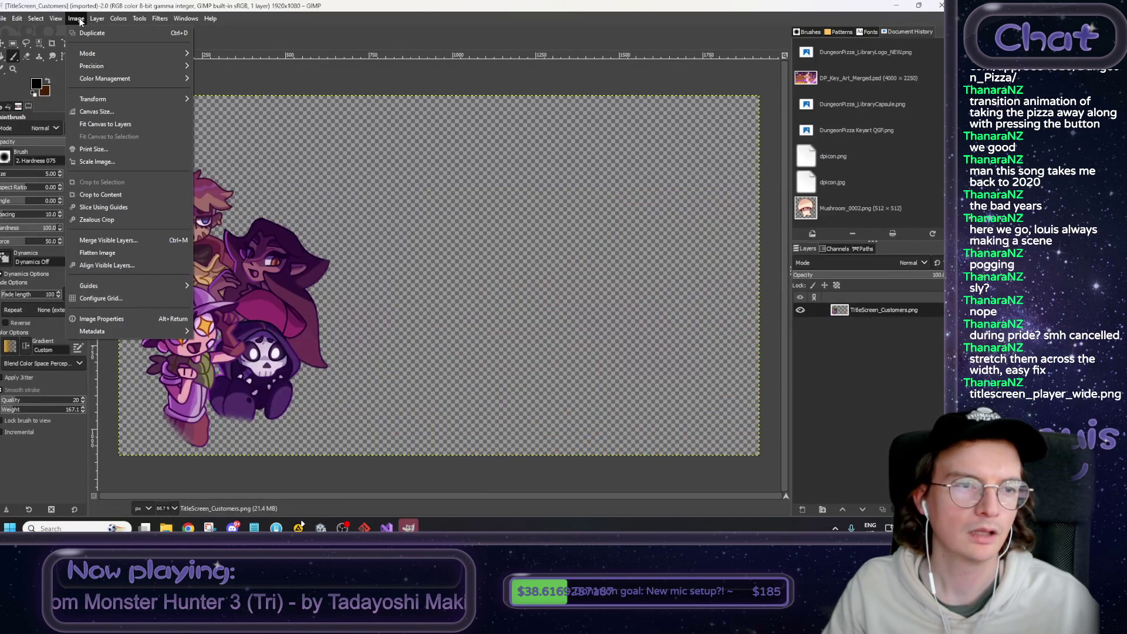
click(76, 19)
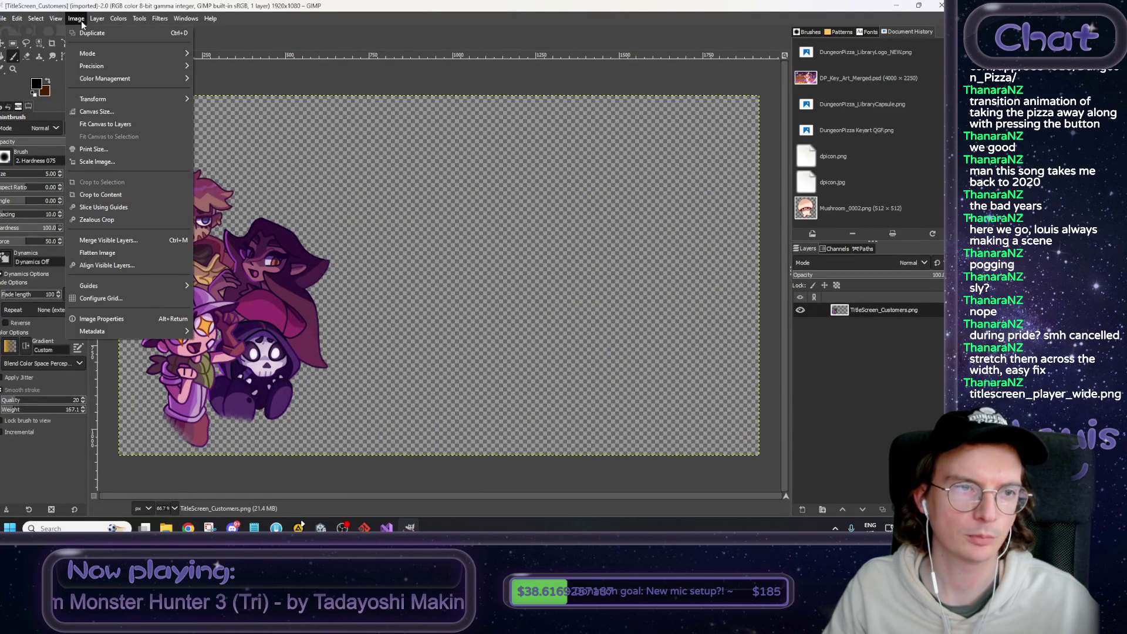
click(122, 195)
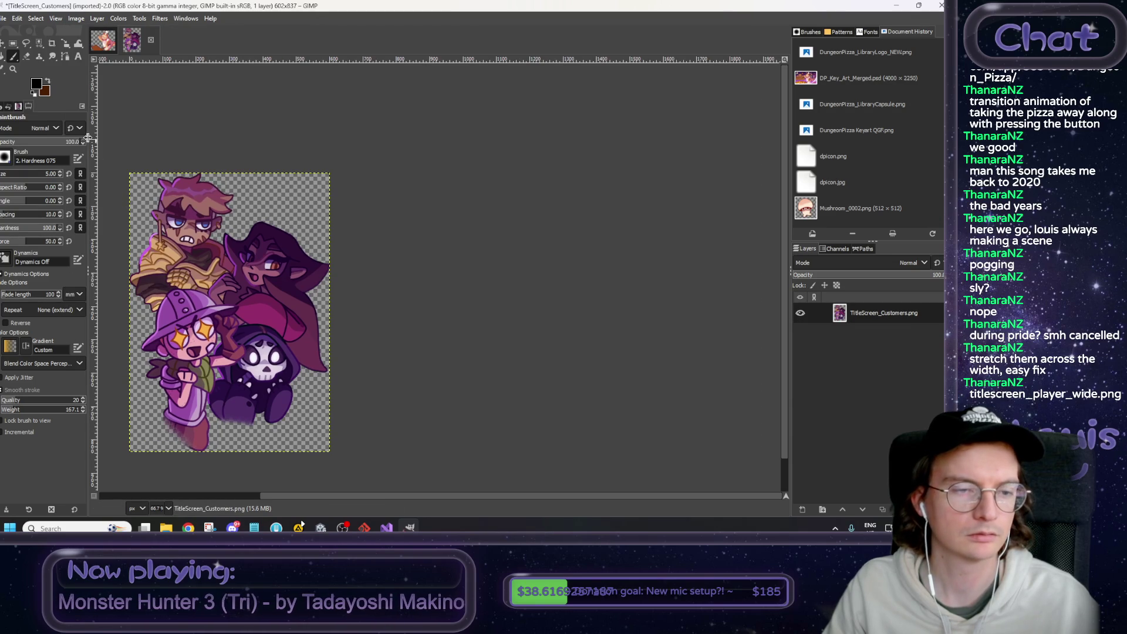
click(5, 18)
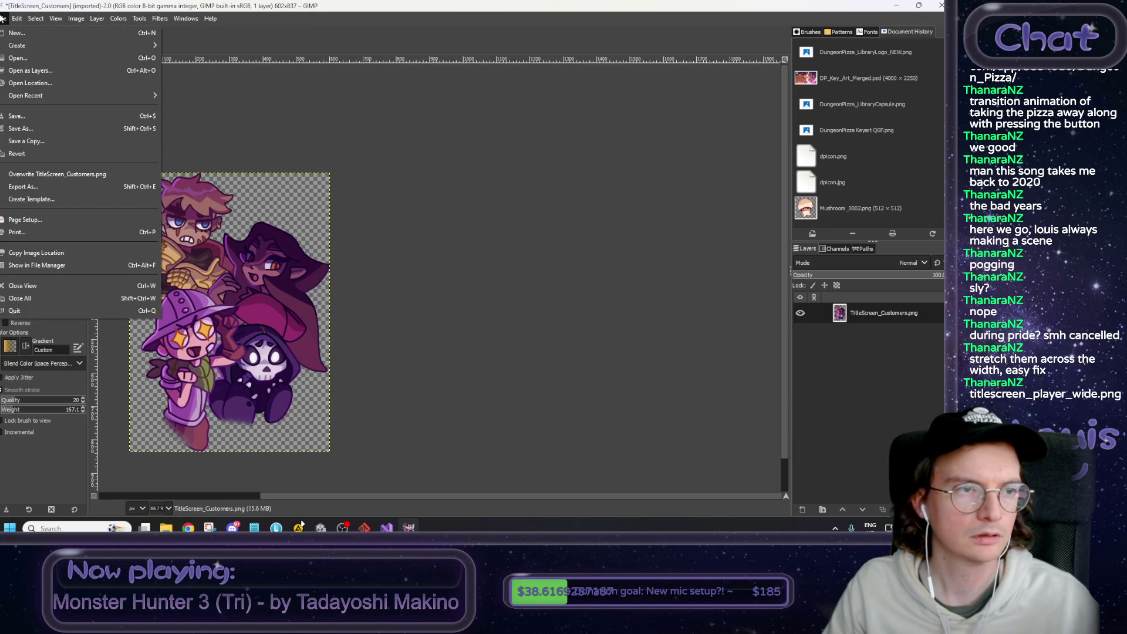
click(45, 179)
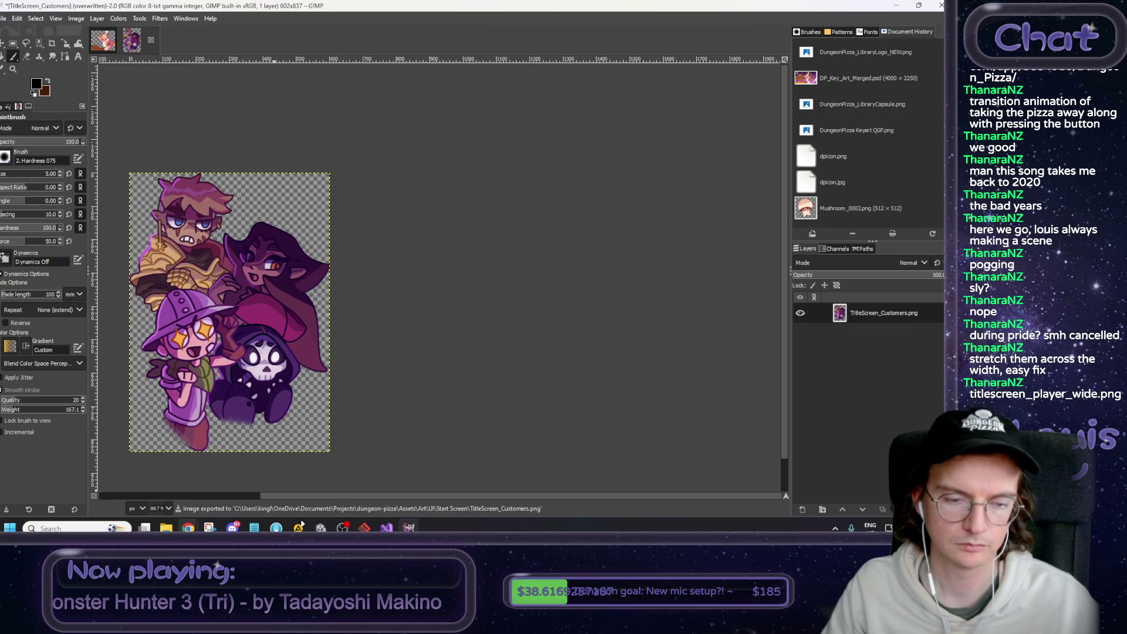
Open TitleScreen_Logo in GIMP from the Start Screen folder.
right_click(619, 314)
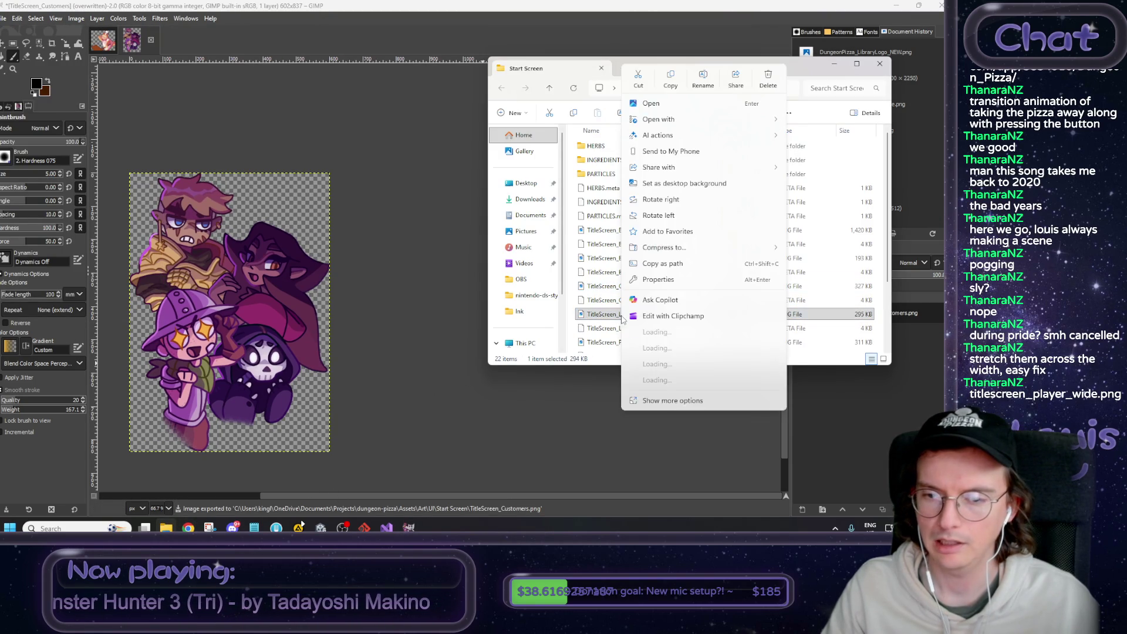
mouse_move(660, 119)
click(818, 121)
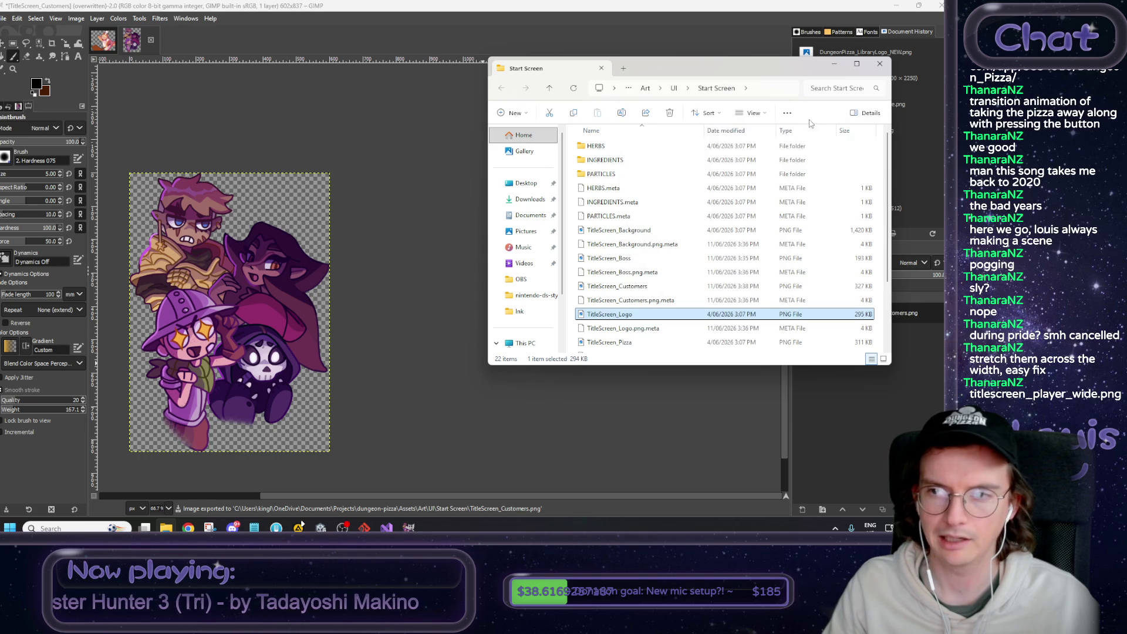
Crop the logo to the Dungeon Pizza sign (774×532) and overwrite TitleScreen_Logo.png.
click(375, 7)
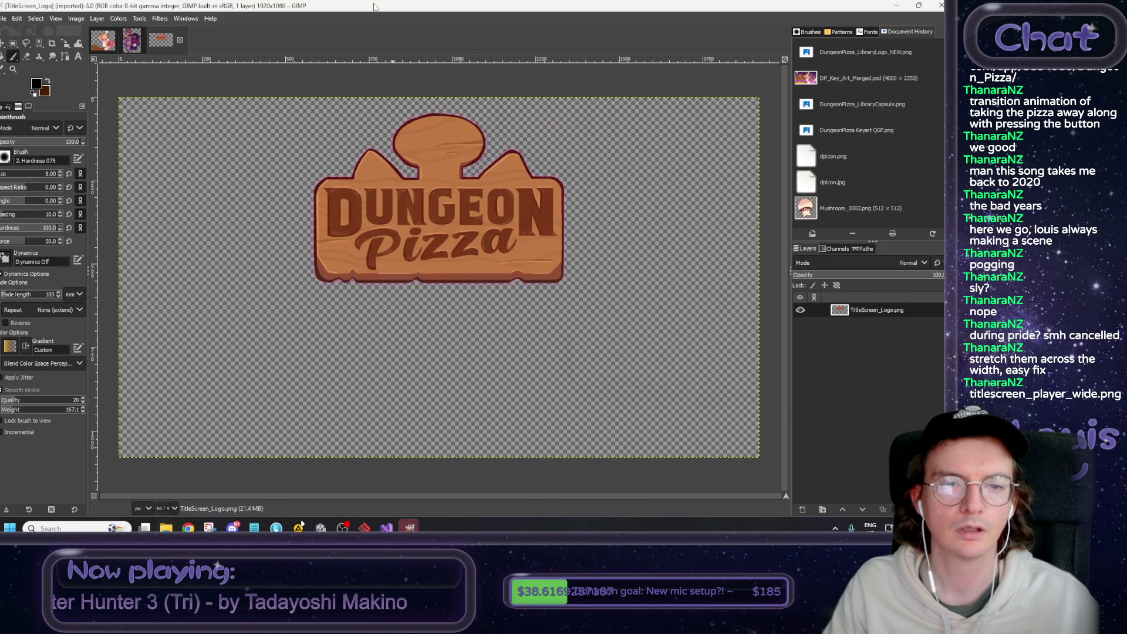
click(5, 18)
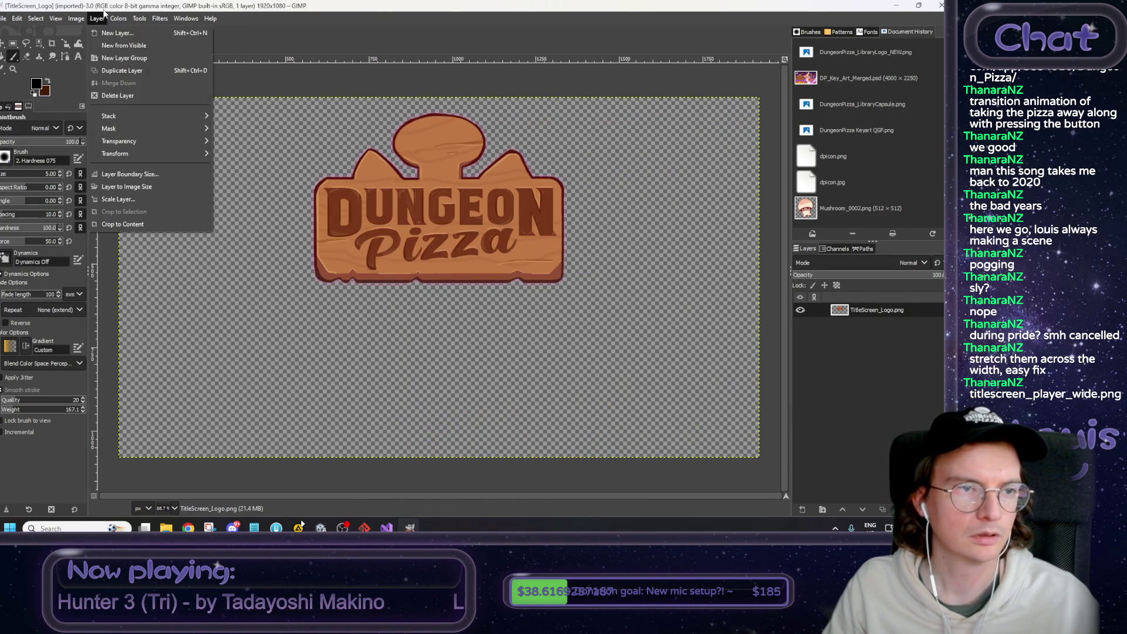
click(113, 198)
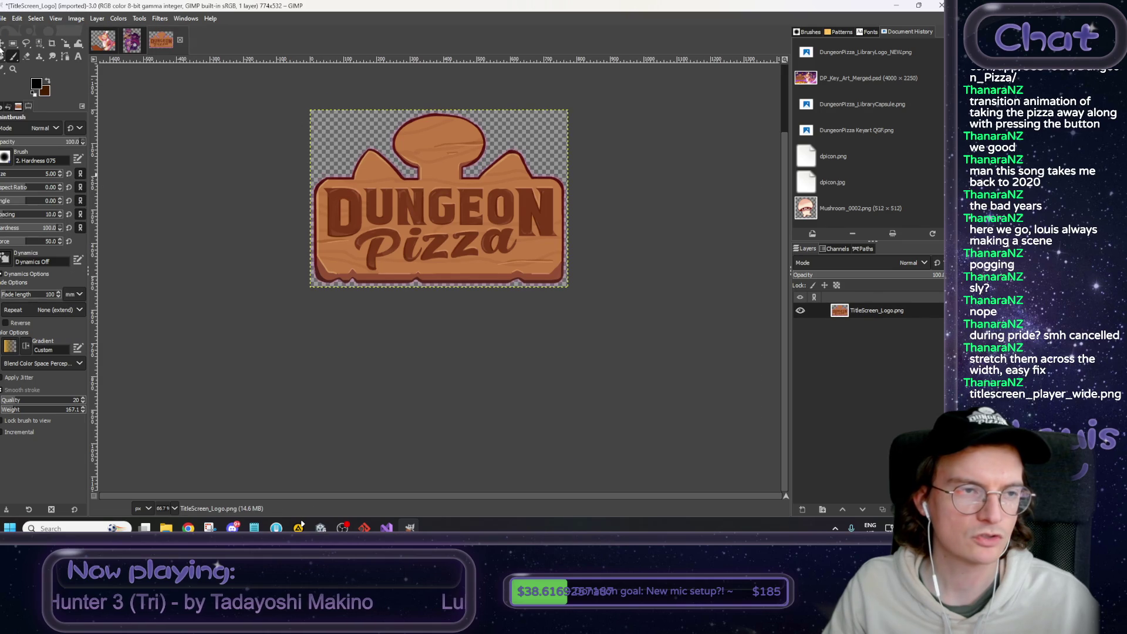
scroll(390, 220, up, 5)
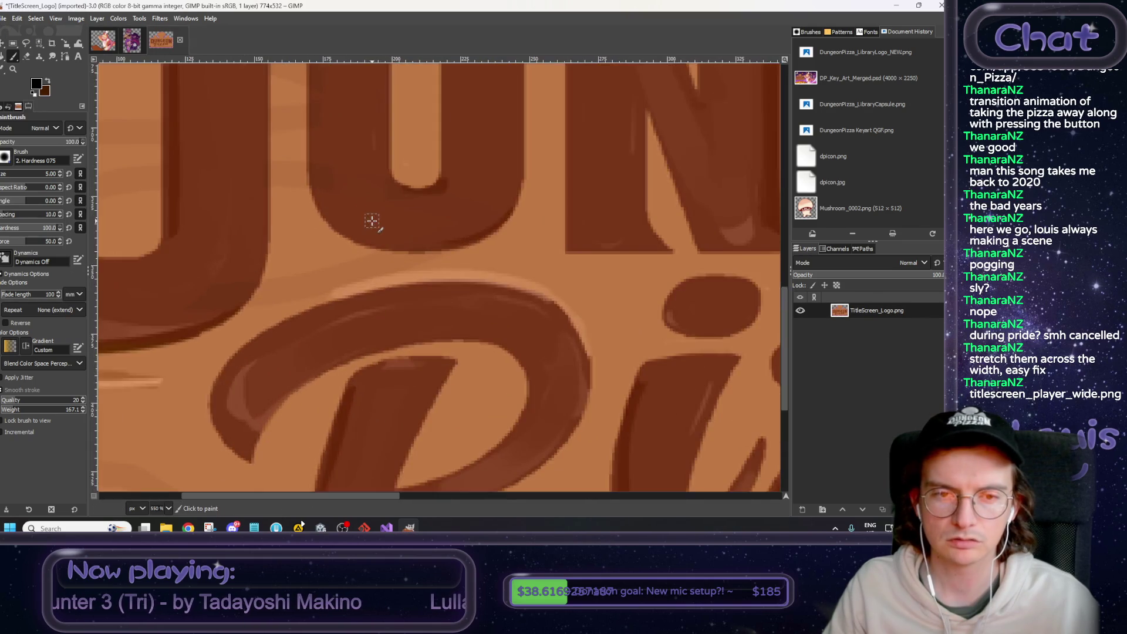
scroll(370, 221, down, 4)
scroll(369, 221, up, 3)
scroll(361, 260, down, 4)
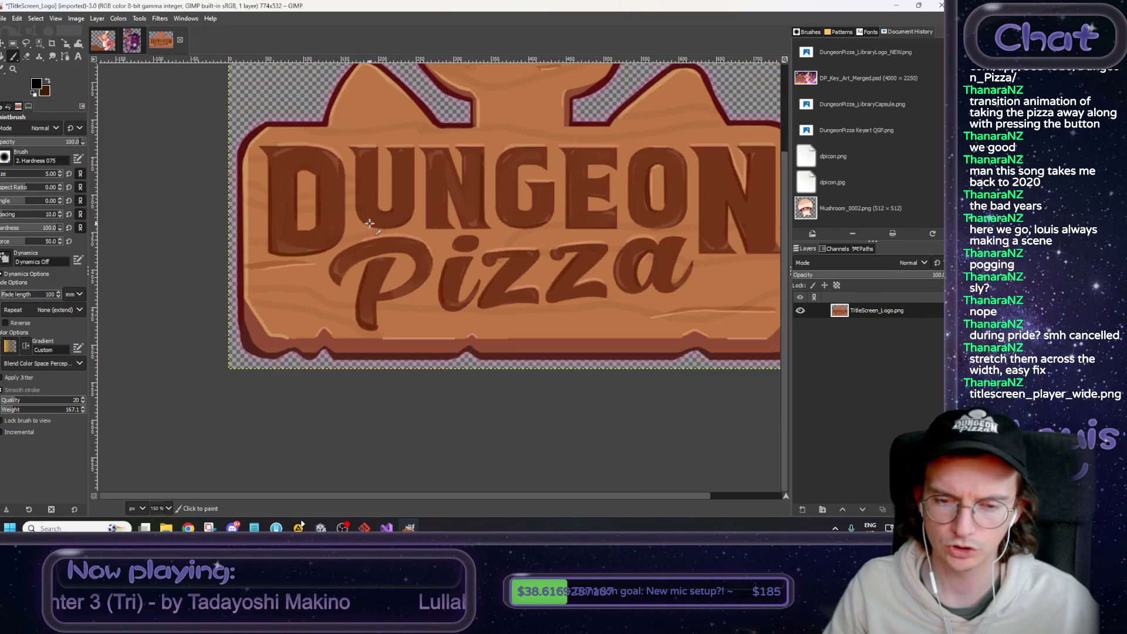
click(5, 19)
click(35, 176)
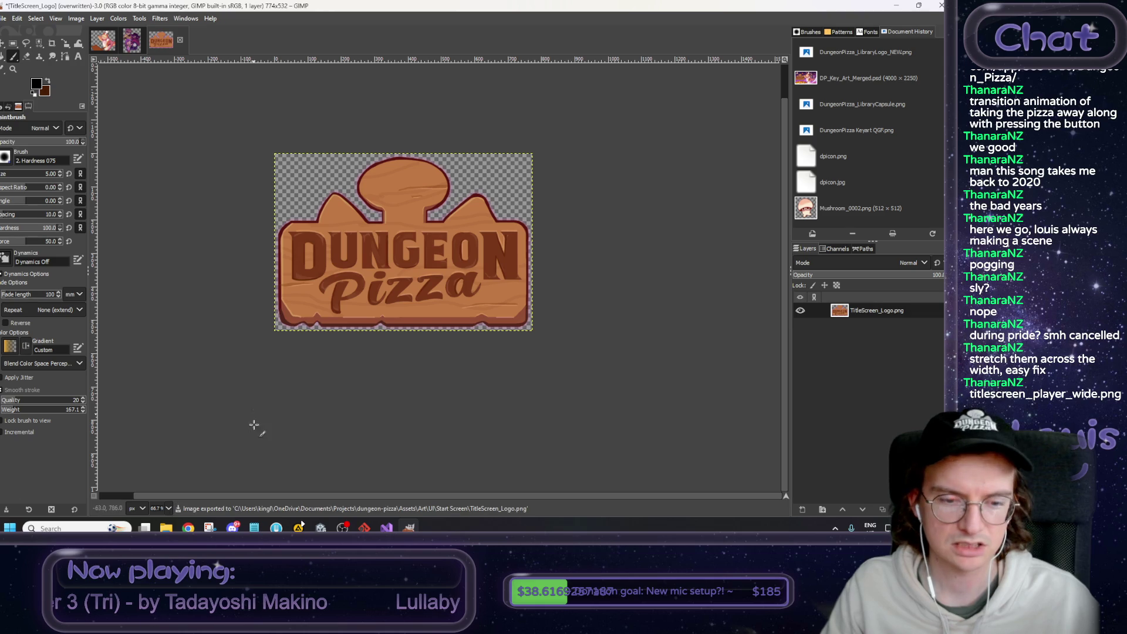
Open TitleScreen_Pizza in GIMP from the Start Screen folder.
click(166, 528)
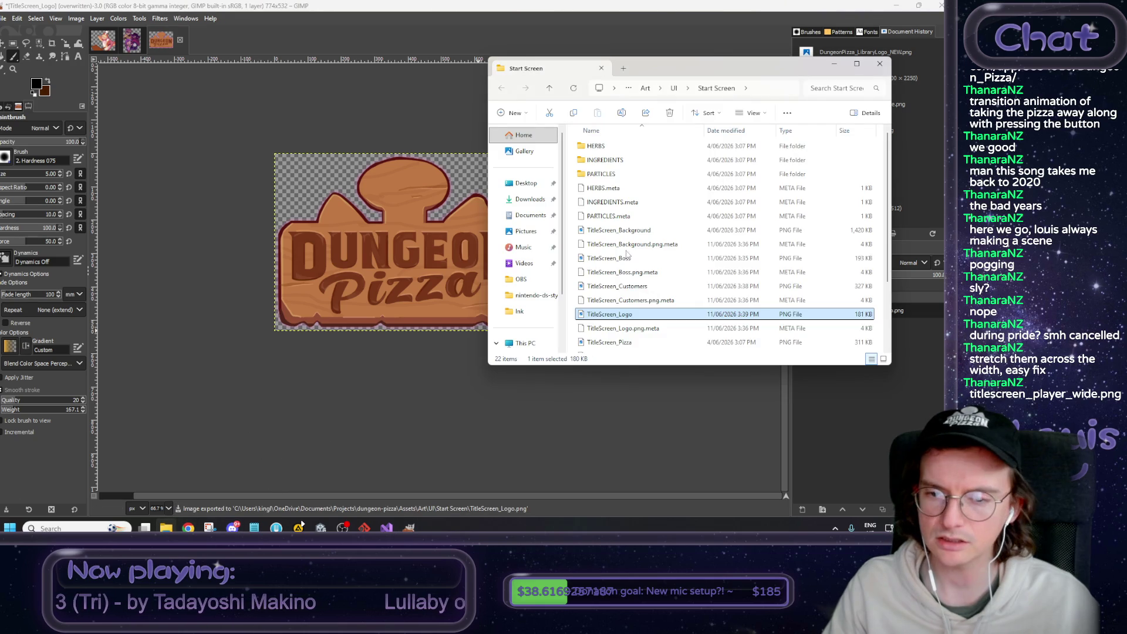
scroll(622, 265, down, 2)
click(622, 265)
right_click(622, 267)
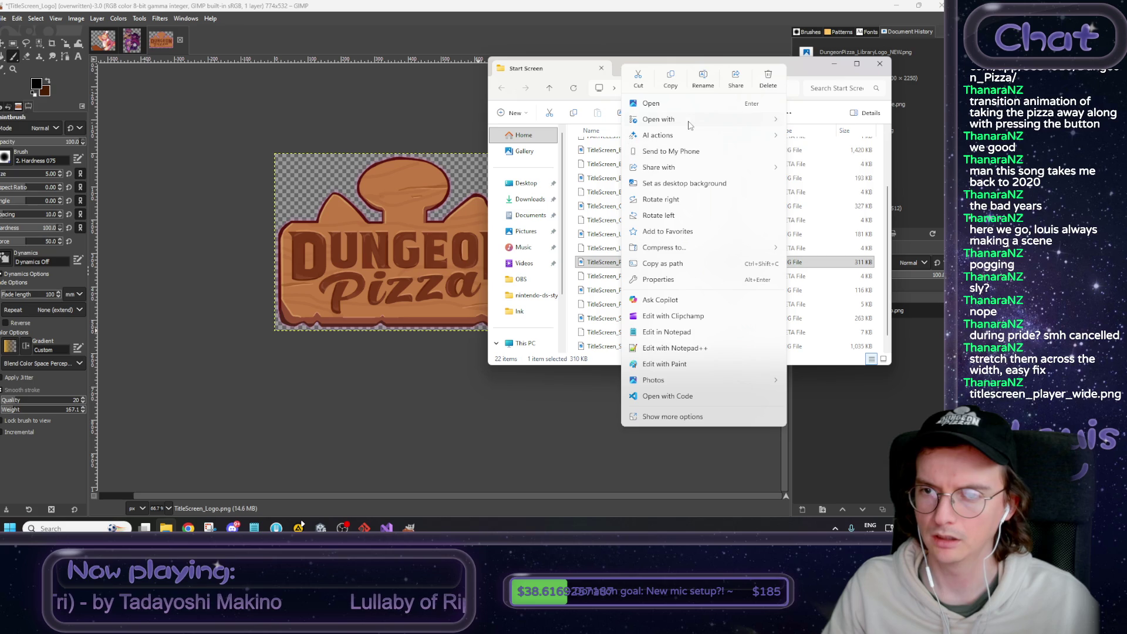
mouse_move(675, 119)
click(822, 125)
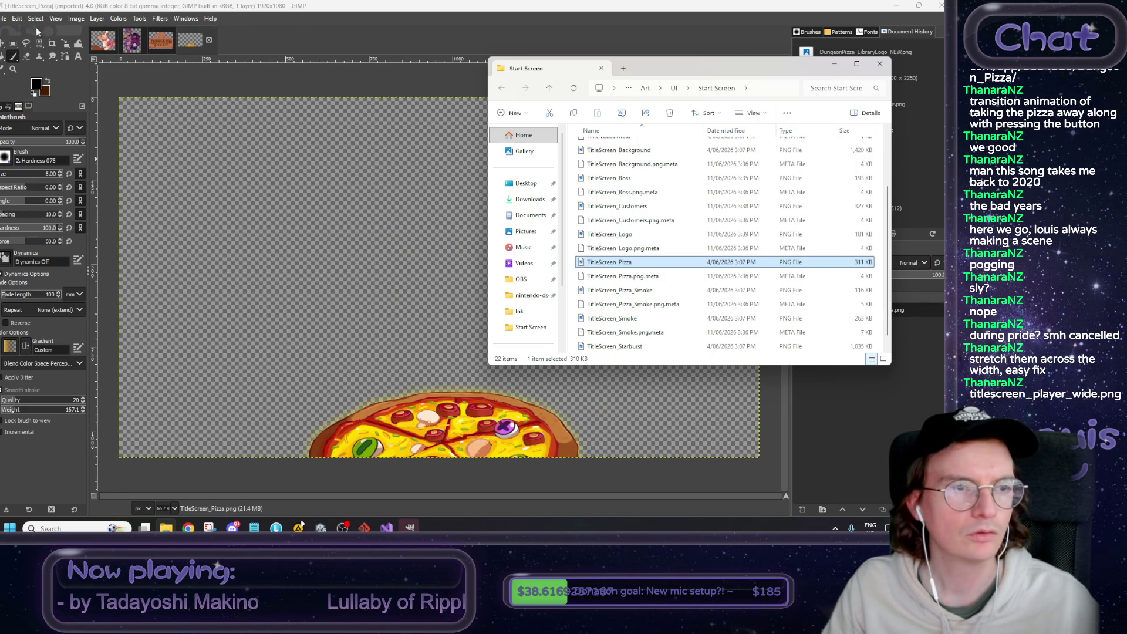
Leave TitleScreen_Pizza unsaved and bring the 'title screen time' notes forward.
click(4, 18)
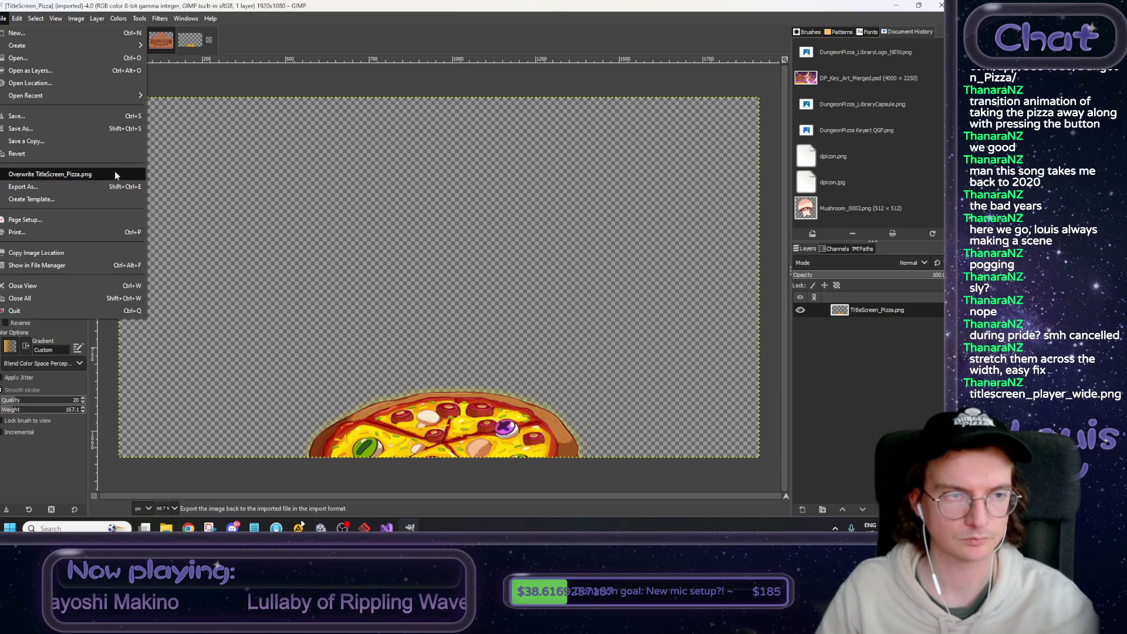
click(254, 526)
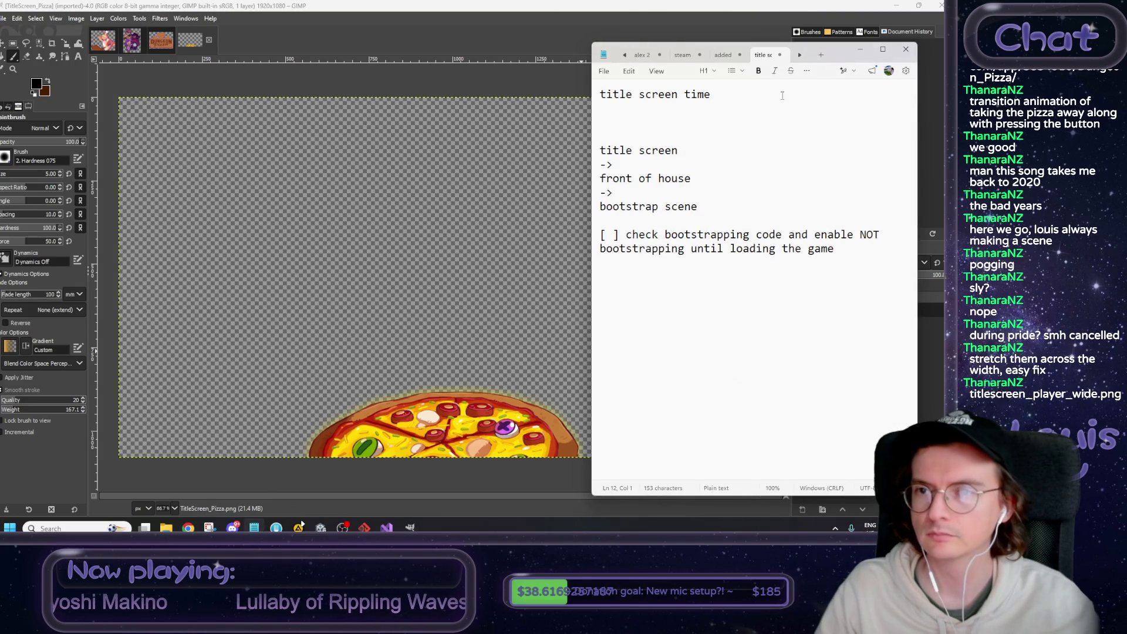
Add 'in engine' and a to-do for a teammate to place title screen assets.
key(Return)
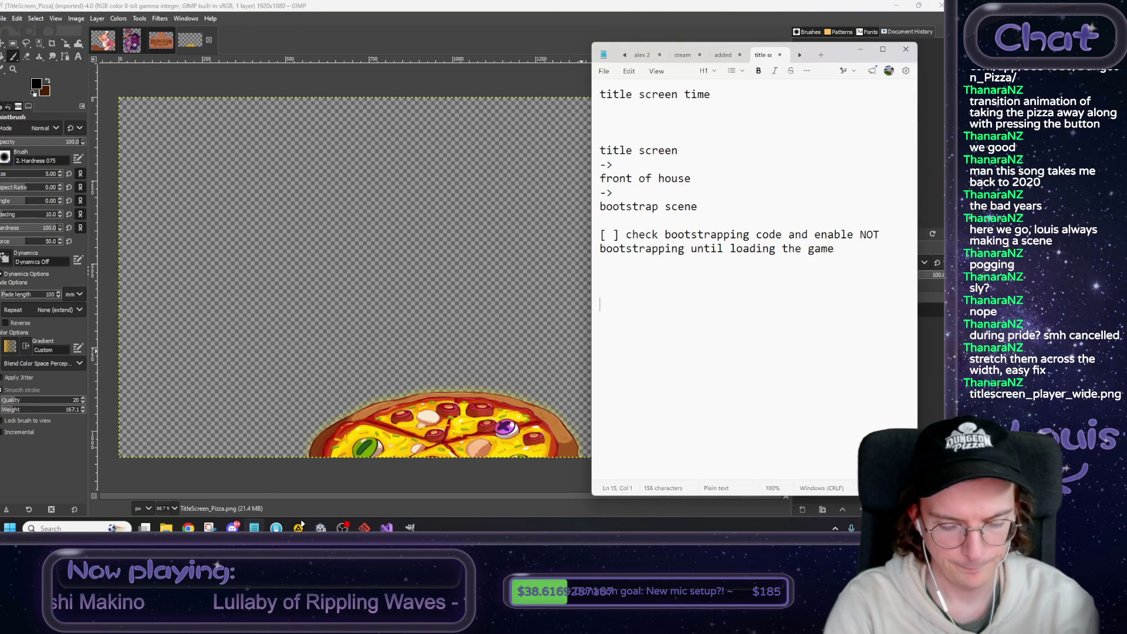
text(samin engine)
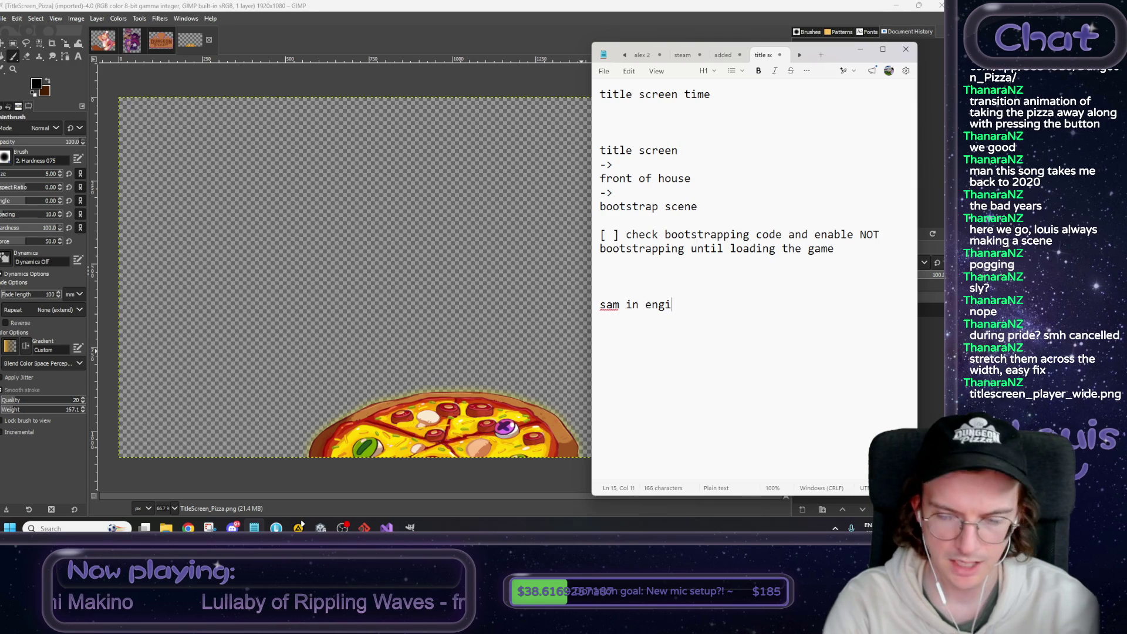
key(Return)
text(sam to )
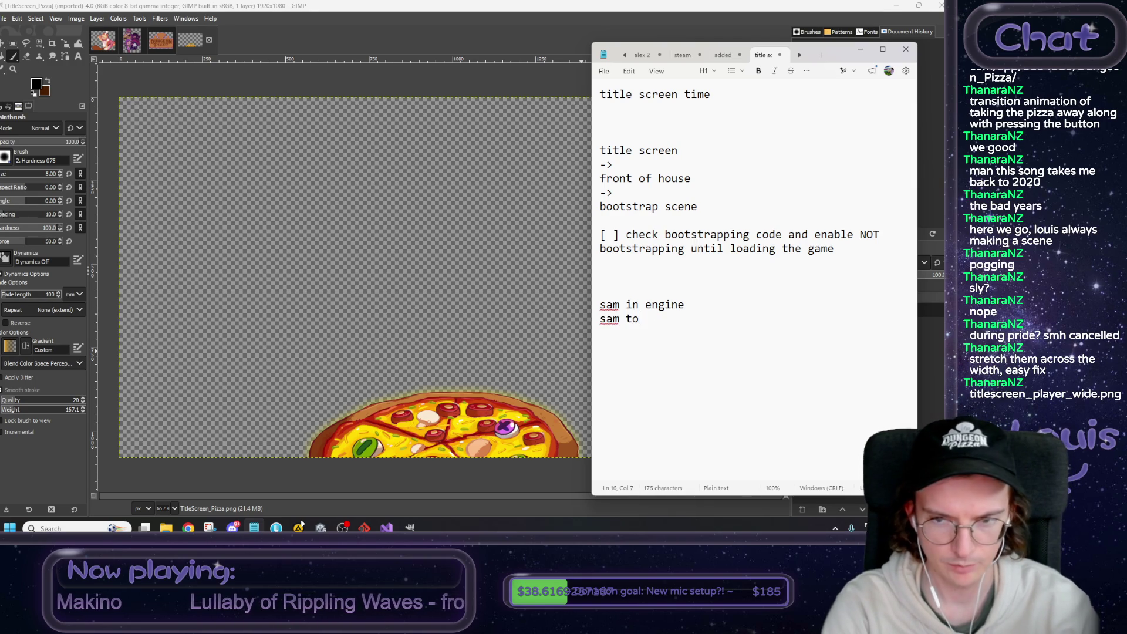
text(place )
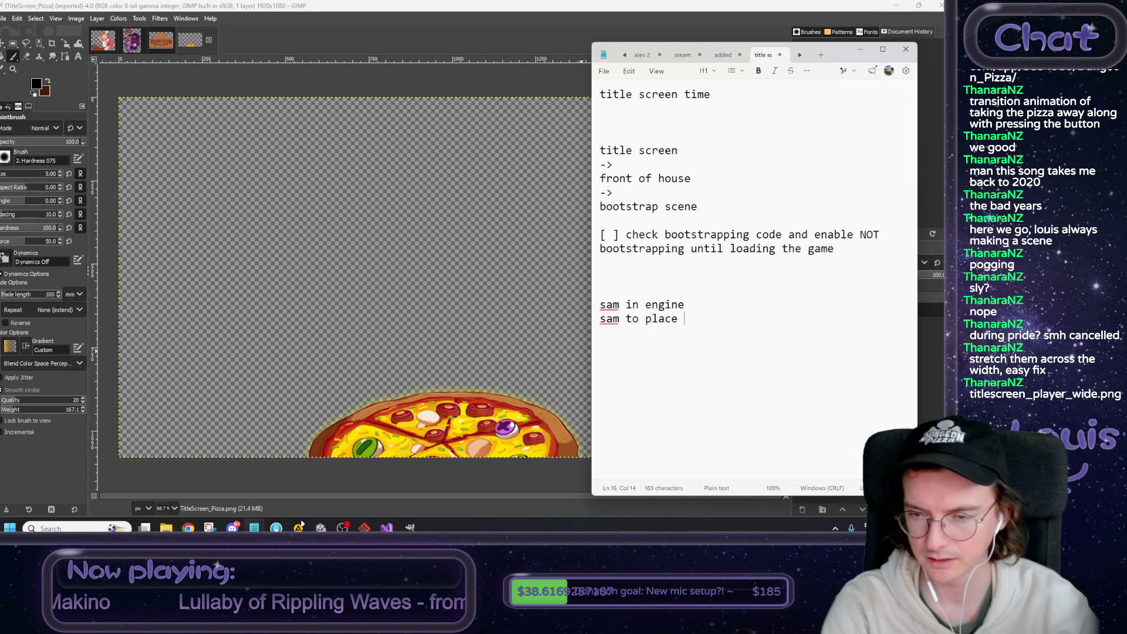
text(title)
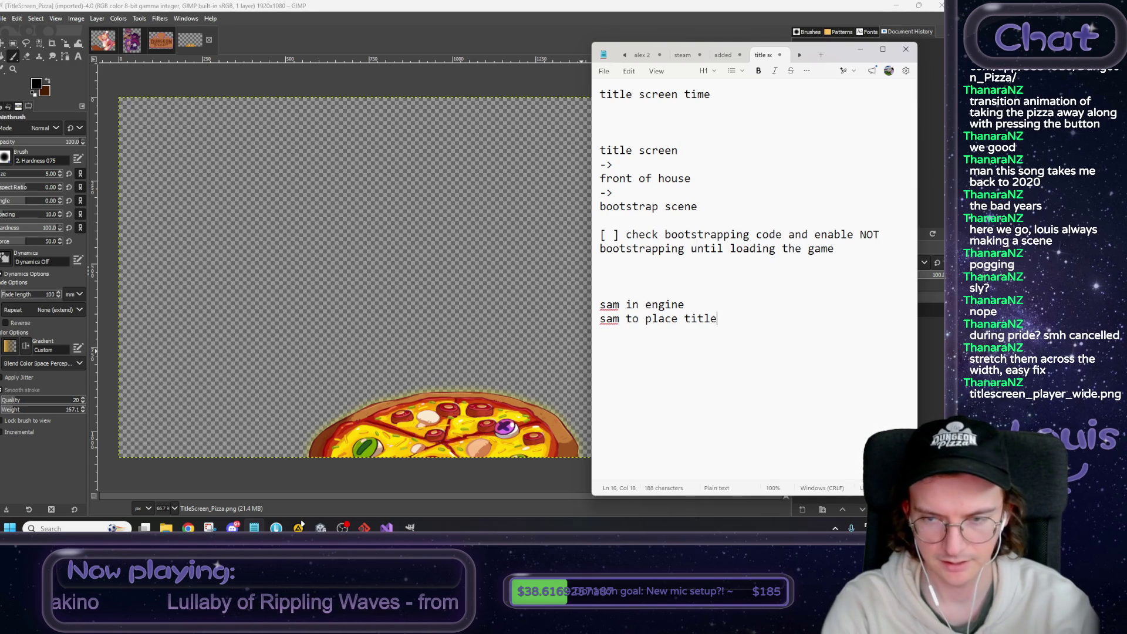
text( screen assets)
Ask 'do we have non-chopped versions' listing boss and pizza, then view TitleScreen_Customers in Unity.
key(Return)
text(do we ahve)
key(BackSpace)
key(BackSpace)
key(BackSpace)
text(have non-c)
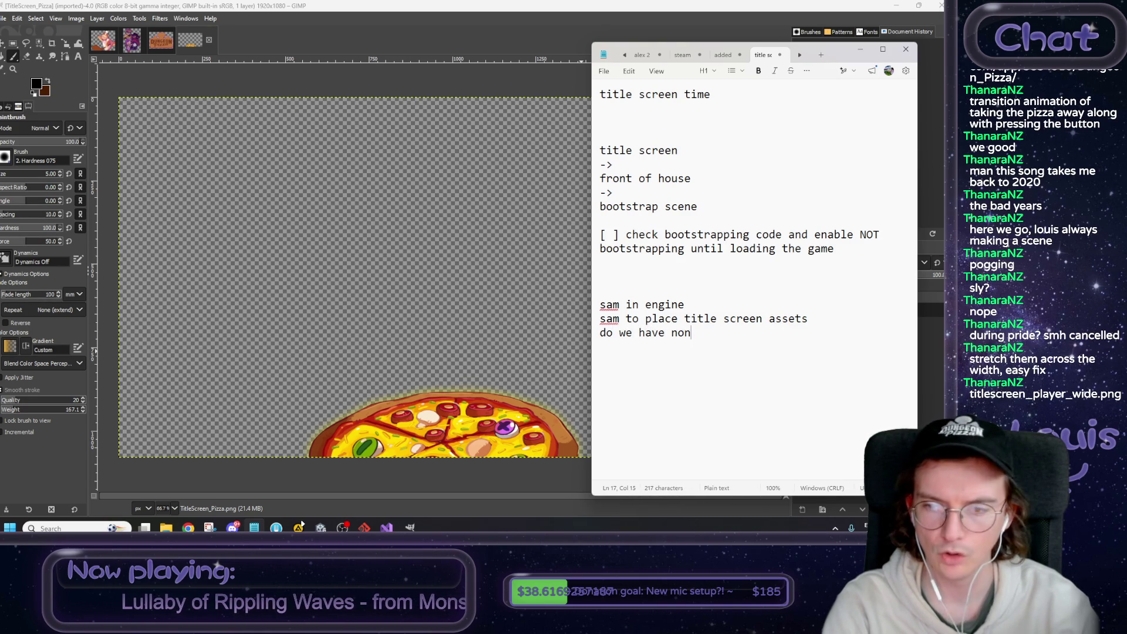
text(hopped)
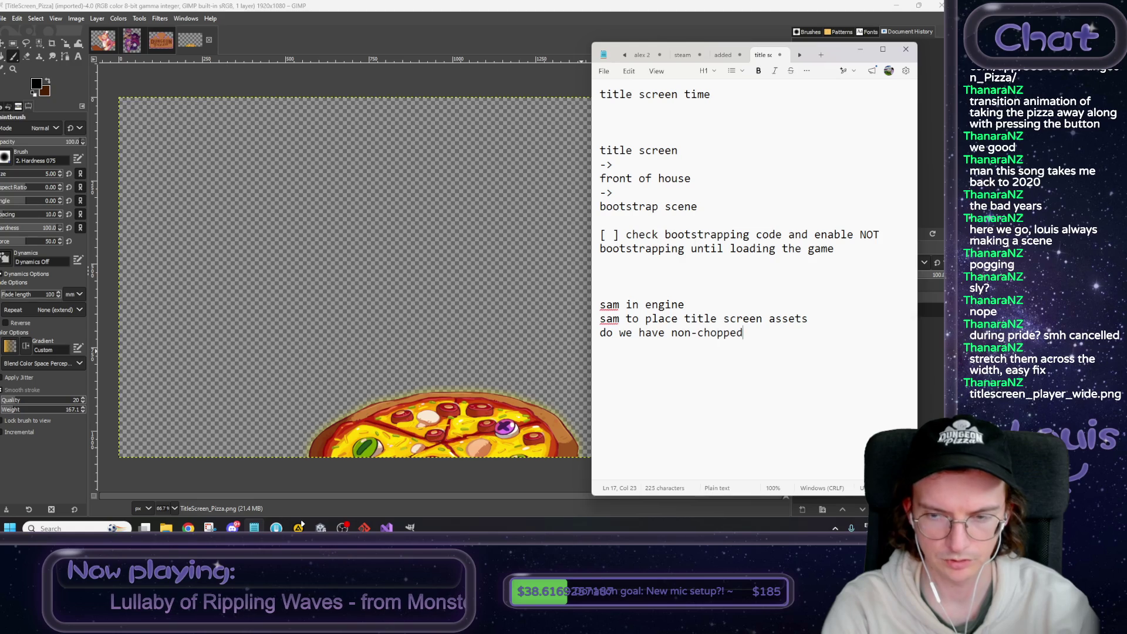
text( versions of)
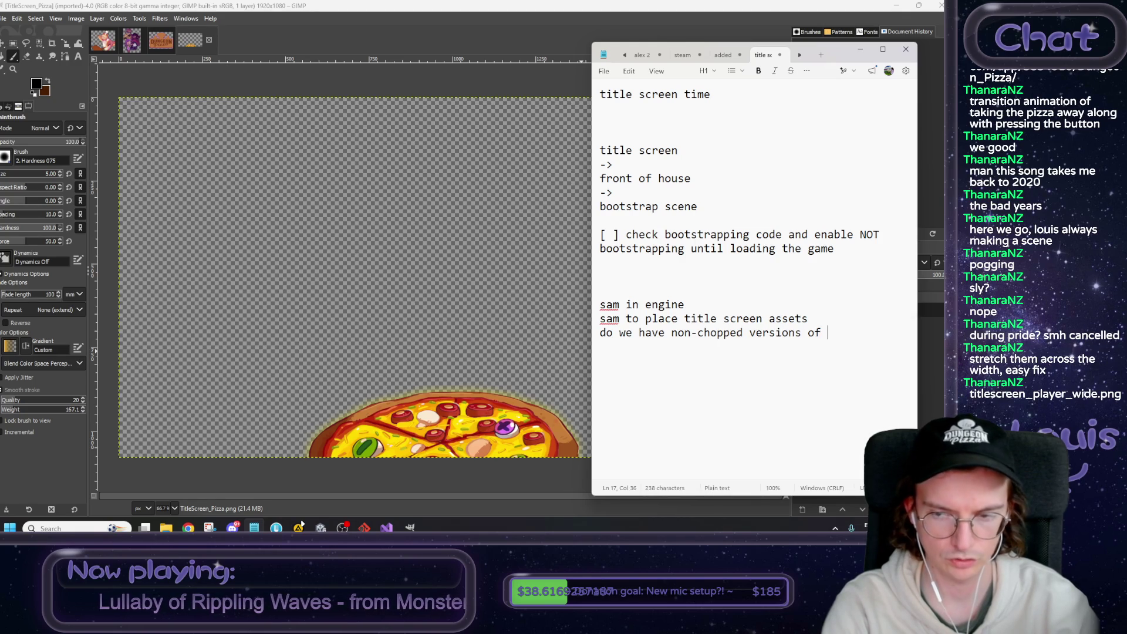
key(Return)
text(oss)
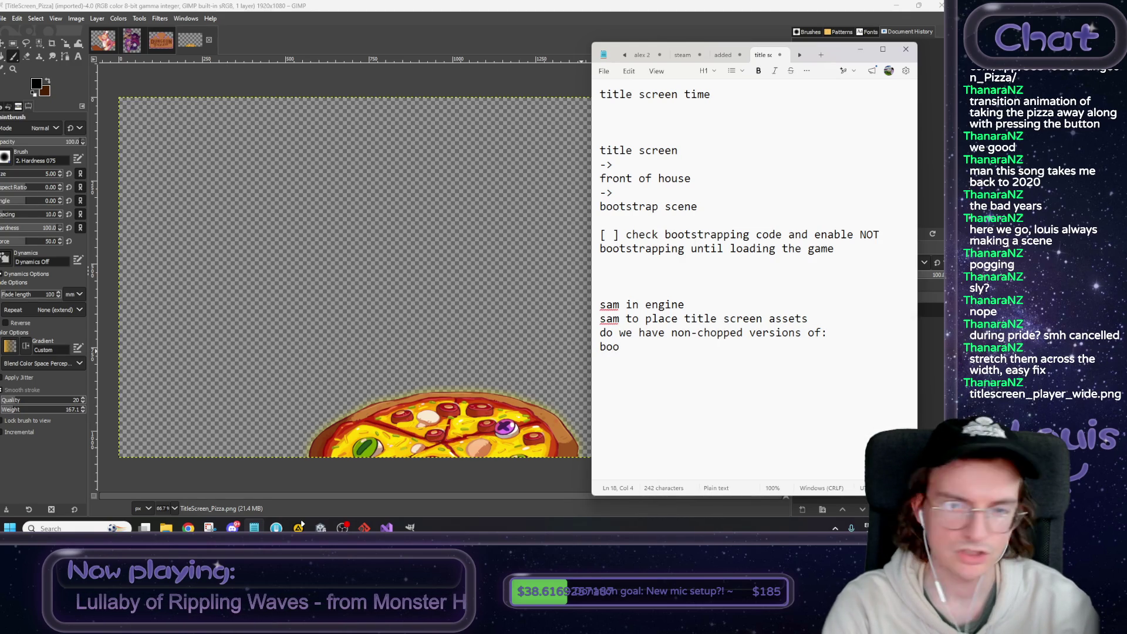
key(BackSpace)
text(ss )
text(pizza)
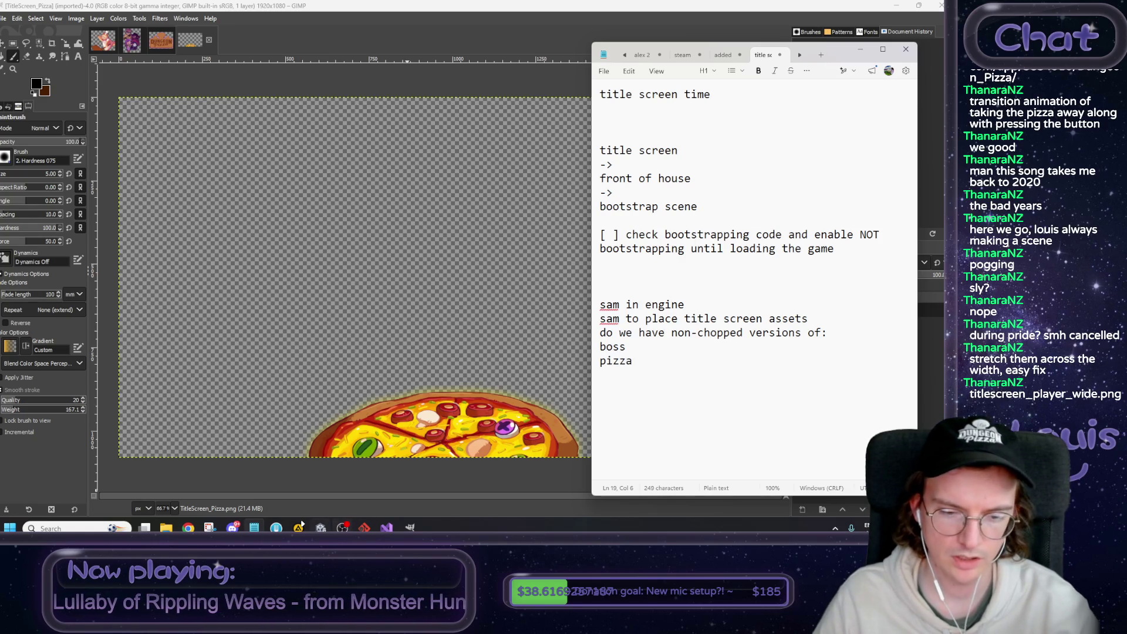
key(alt+Tab)
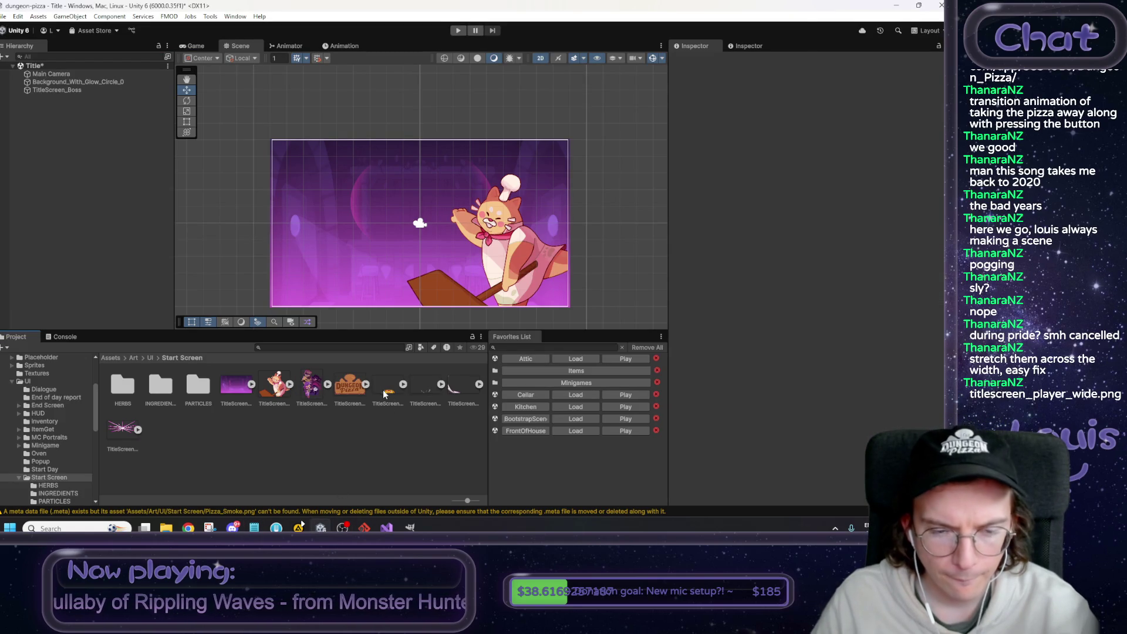
click(311, 388)
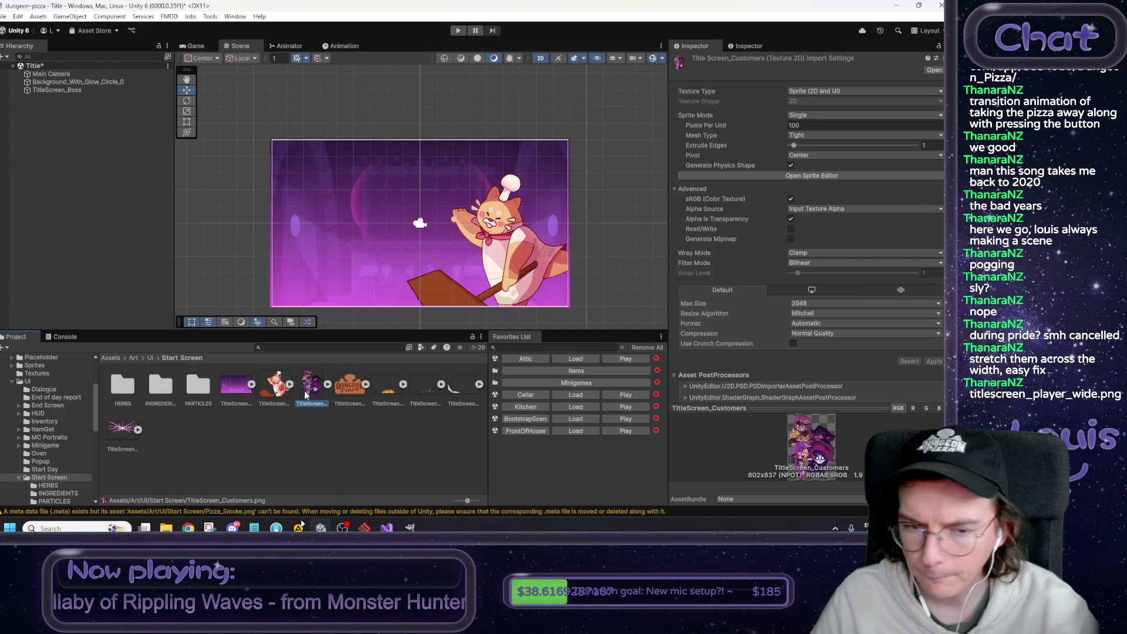
Inspect TitleScreen_Boss and TitleScreen_Smoke, then add 'smoke? if not, totally fine. if so, swap the non-chopped version in'.
click(277, 388)
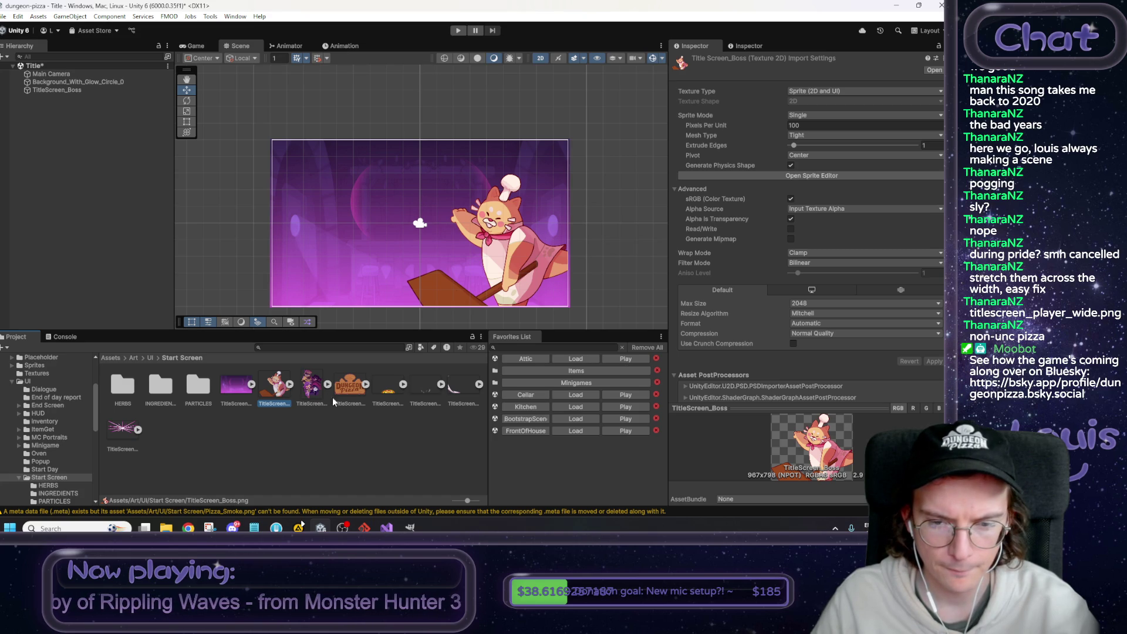
click(466, 391)
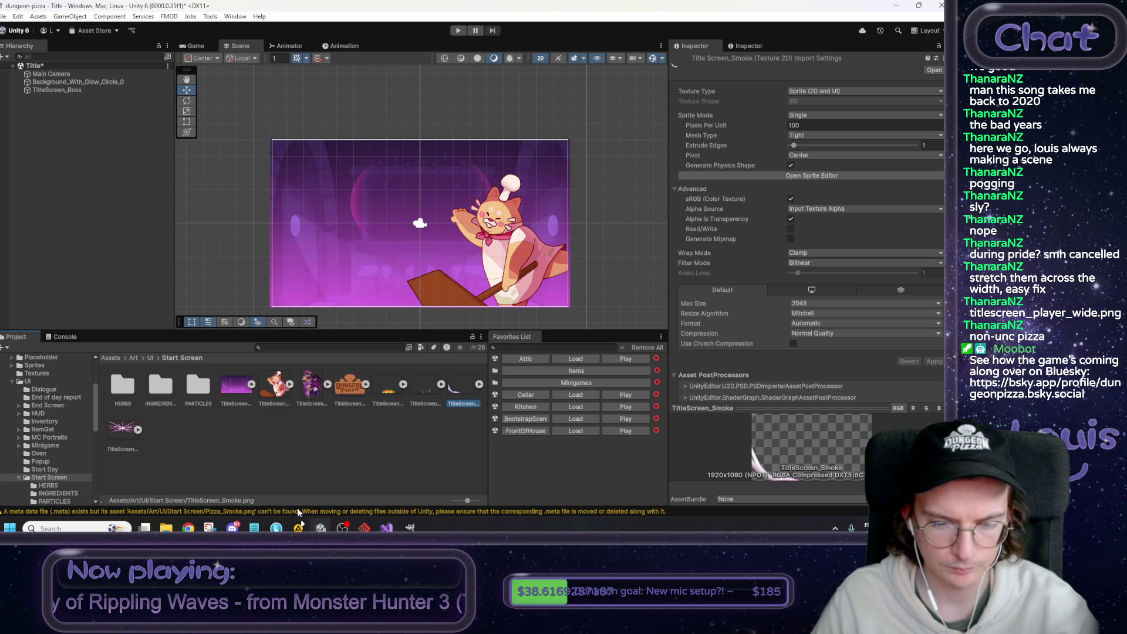
click(254, 528)
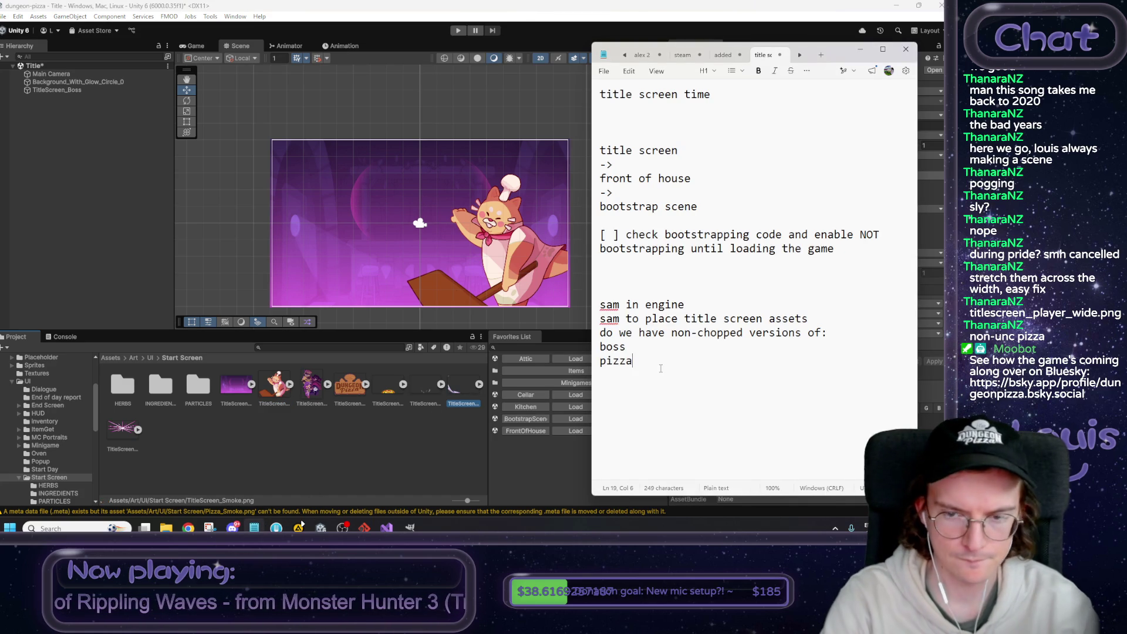
text(smoke?)
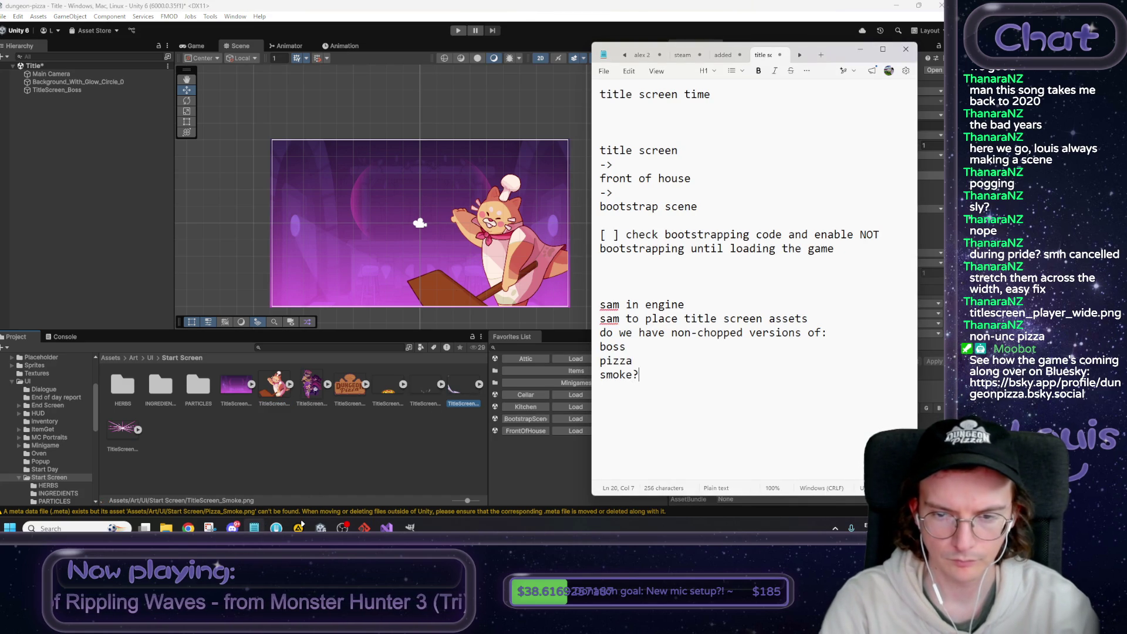
text( if not, )
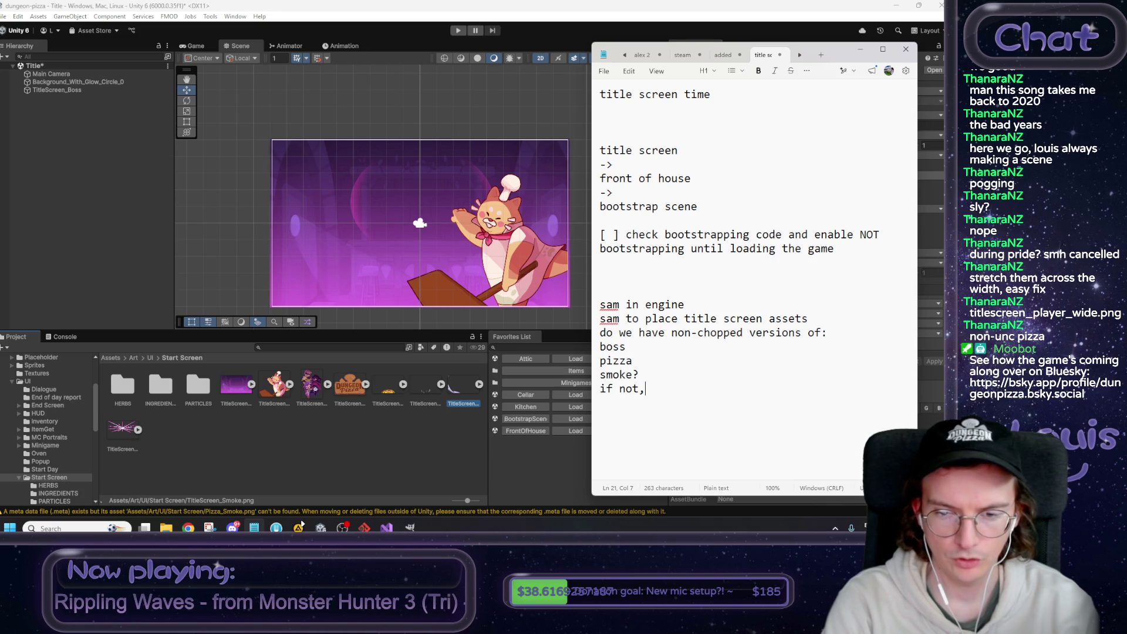
text(totally fine. if so,)
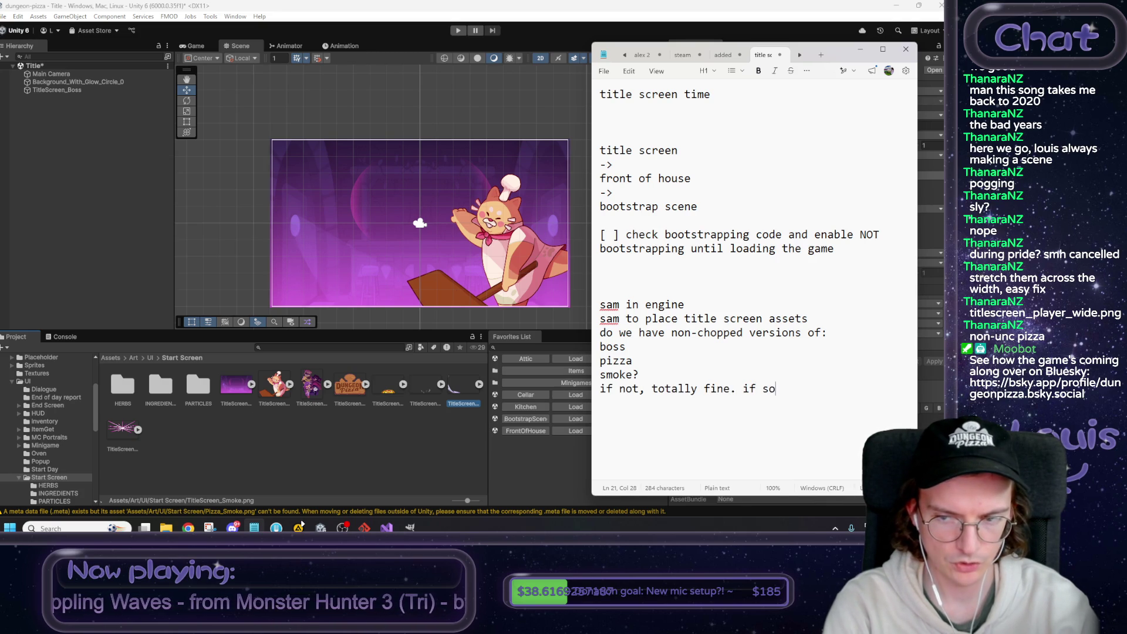
text( swap )
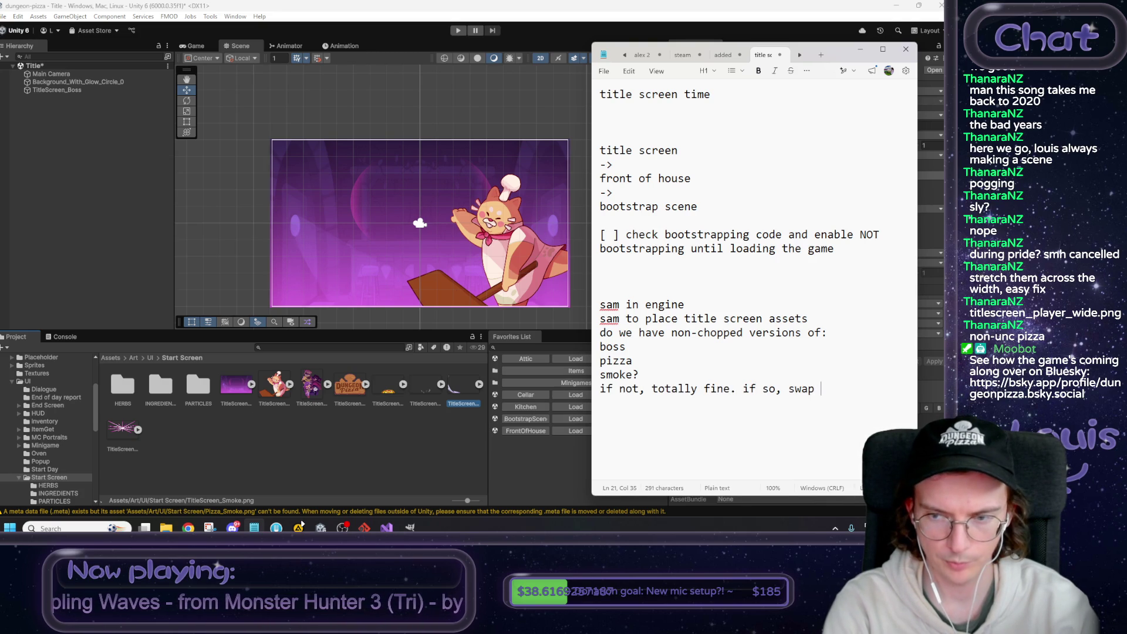
text(the non-)
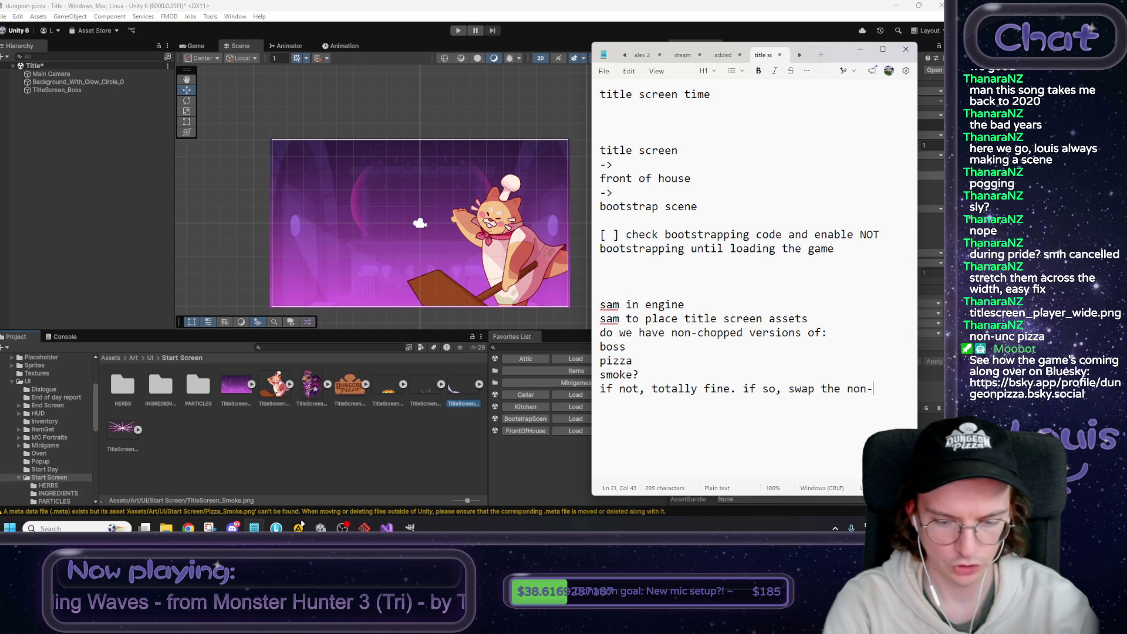
text(chopped version in)
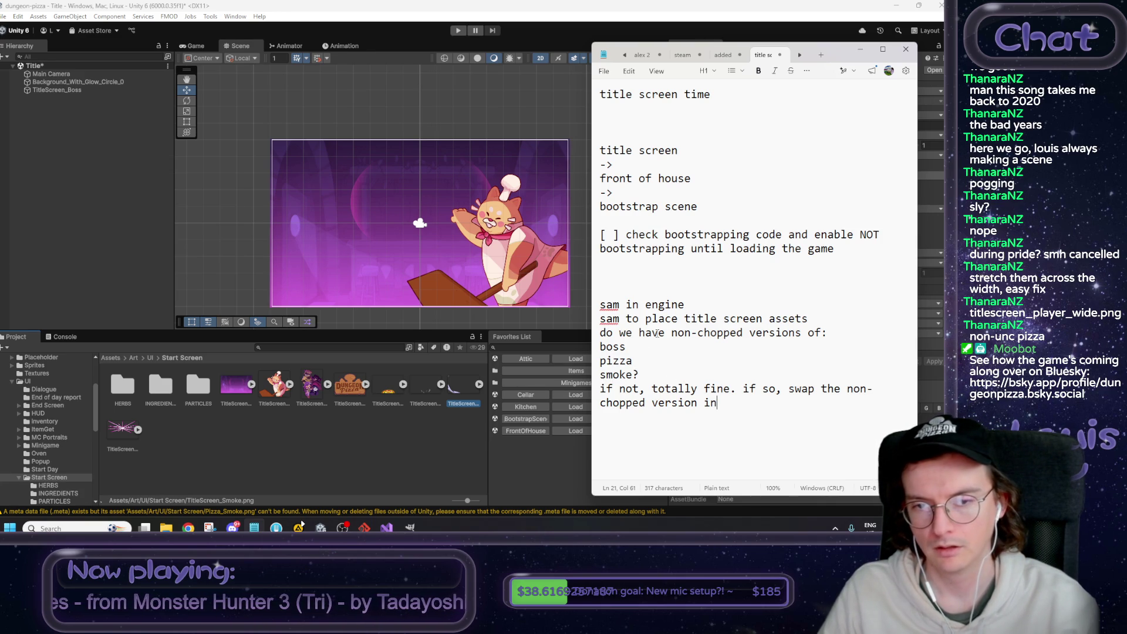
Prefix the boss, pizza and smoke? lines with dashes and add blank lines after the swap note.
drag(631, 332, 711, 333)
click(615, 342)
key(Home)
text(-)
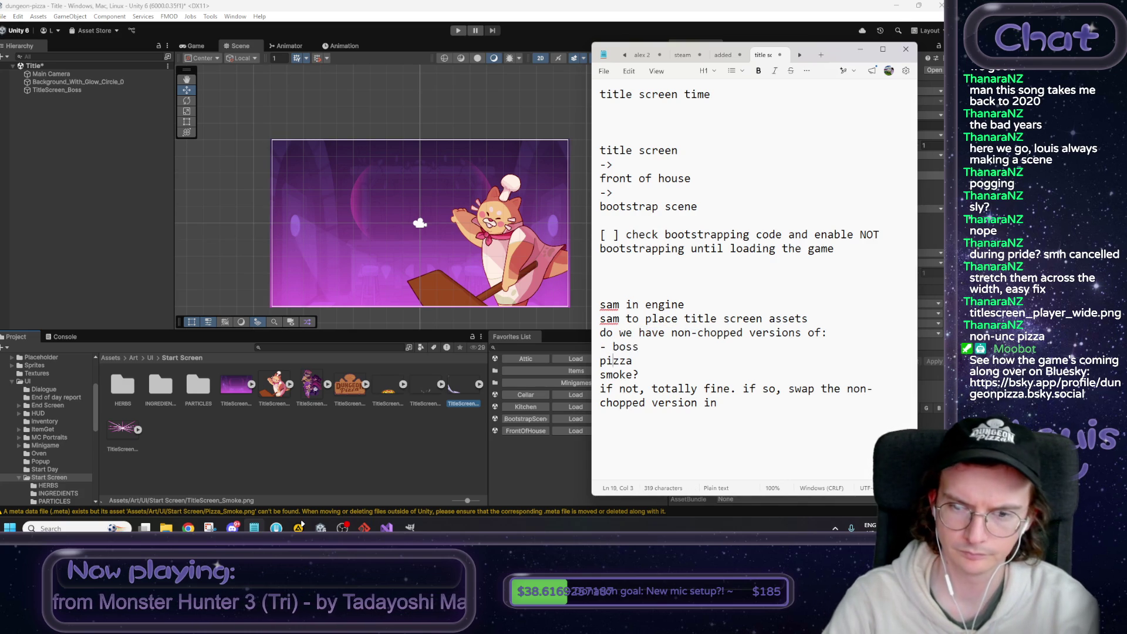
text(-)
key(Down)
key(Home)
text(-)
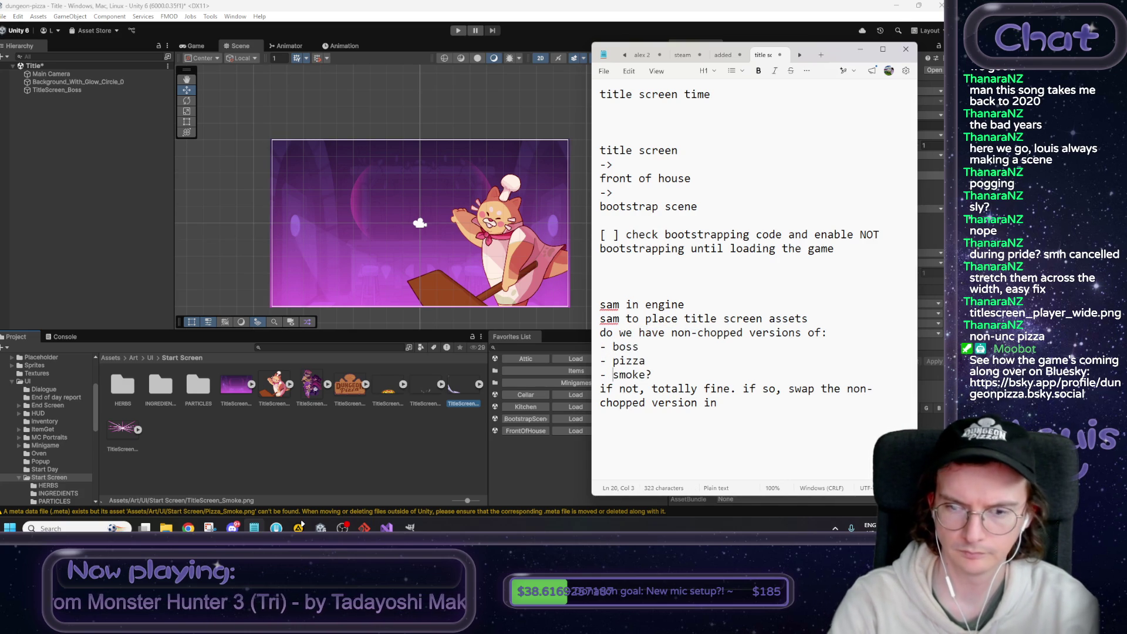
click(698, 403)
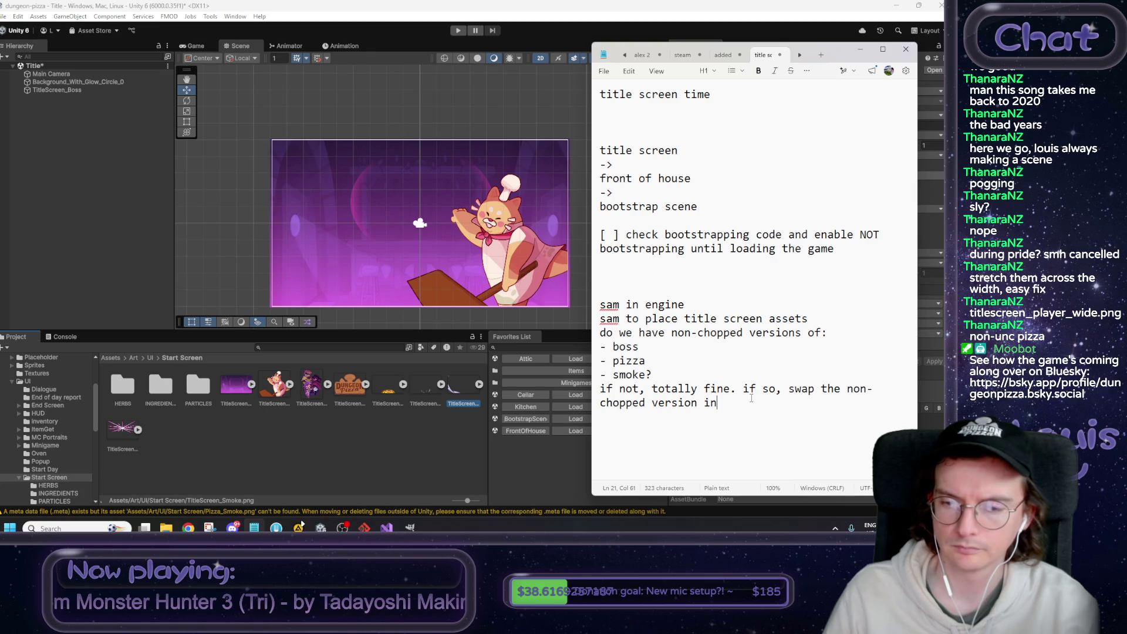
key(Return)
key(Return)
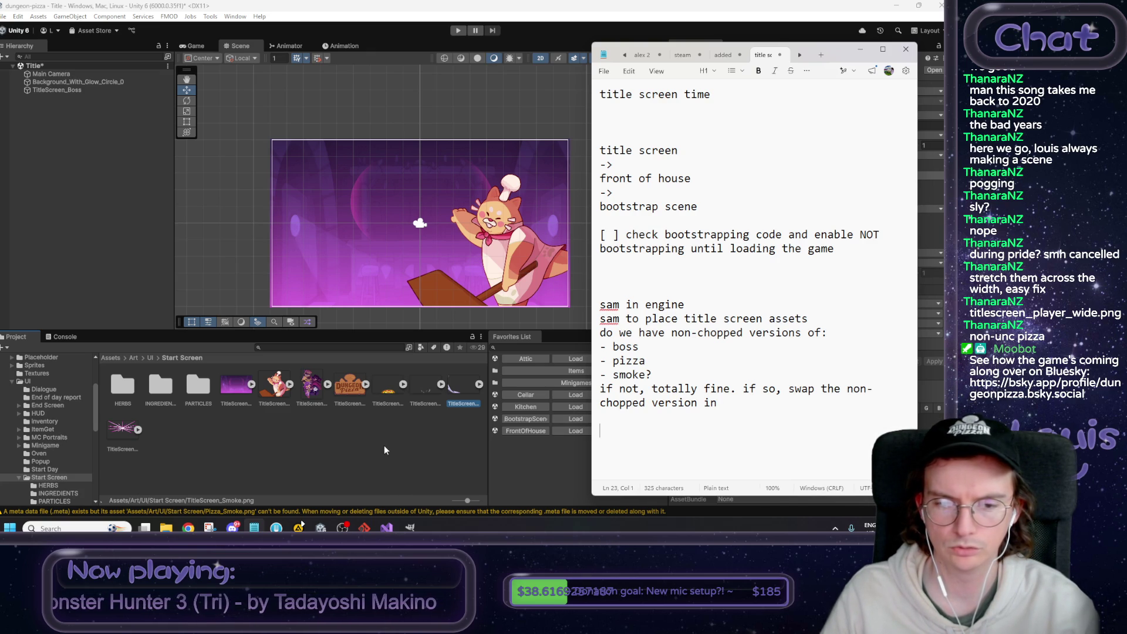
double_click(386, 391)
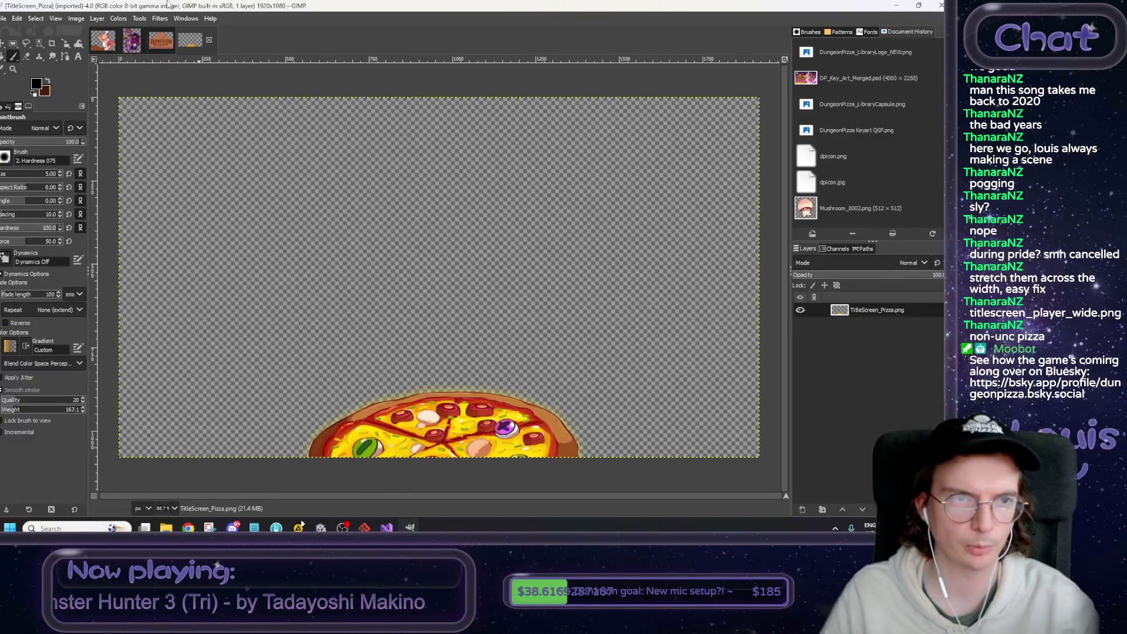
Crop TitleScreen_Pizza to its content and overwrite TitleScreen_Pizza.png.
click(76, 19)
click(109, 196)
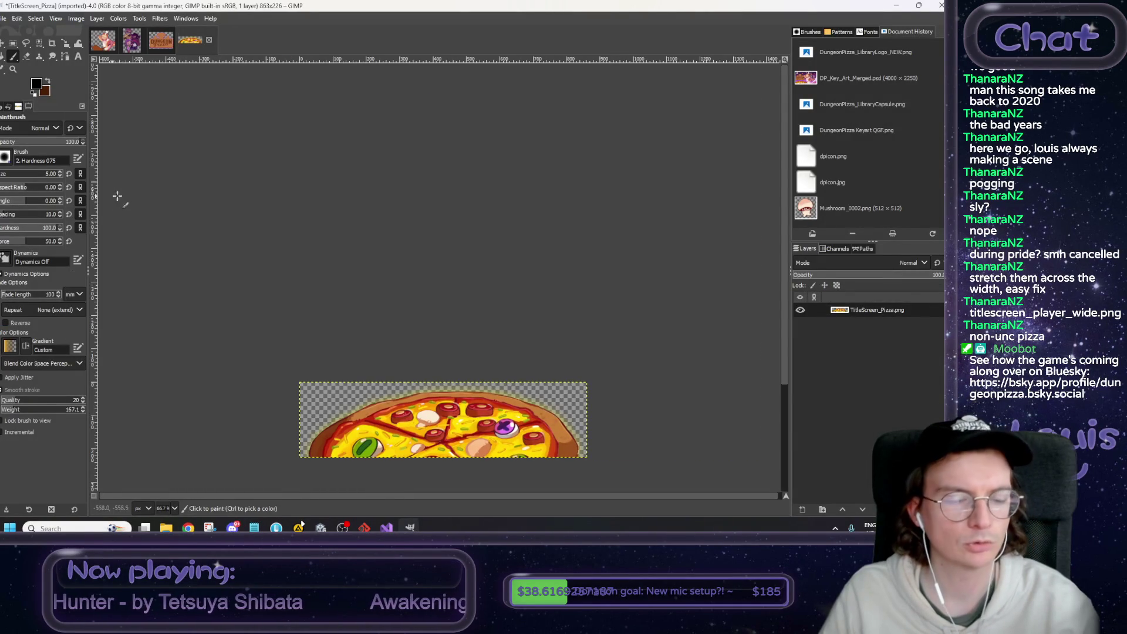
click(5, 18)
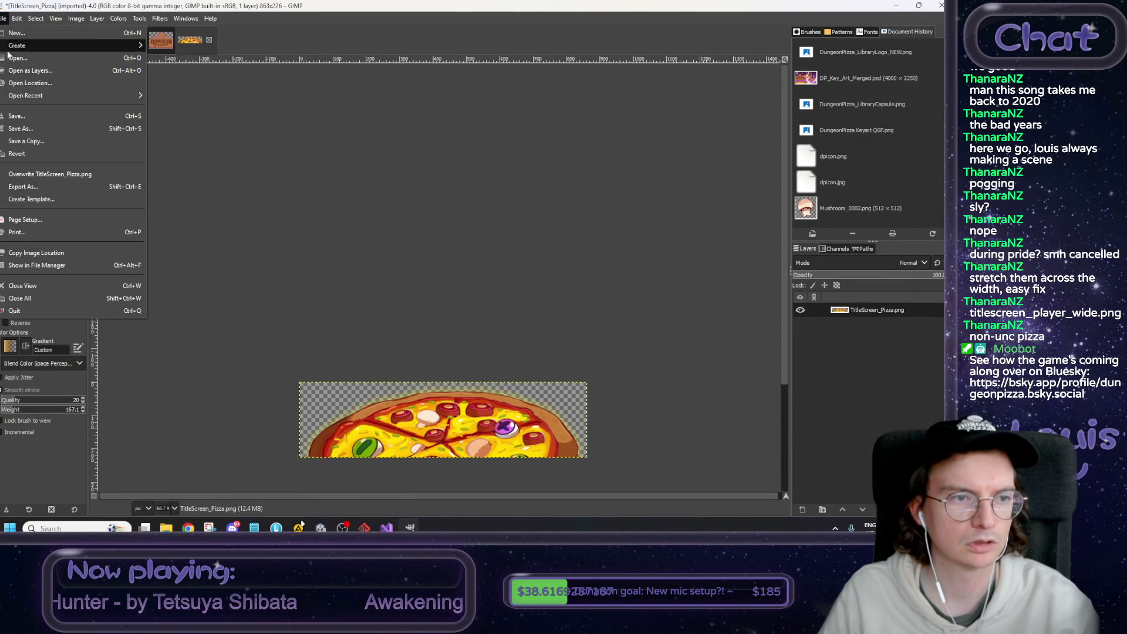
click(41, 173)
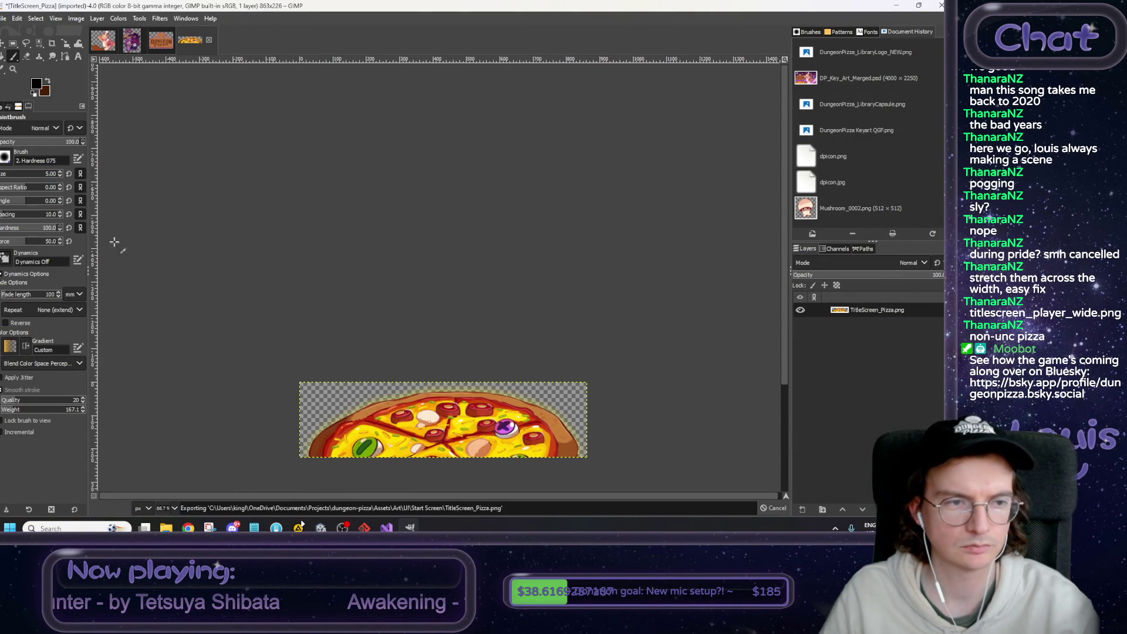
Open TitleScreen_Pizza_Smoke in GIMP, crop it to content, and overwrite the PNG.
click(166, 528)
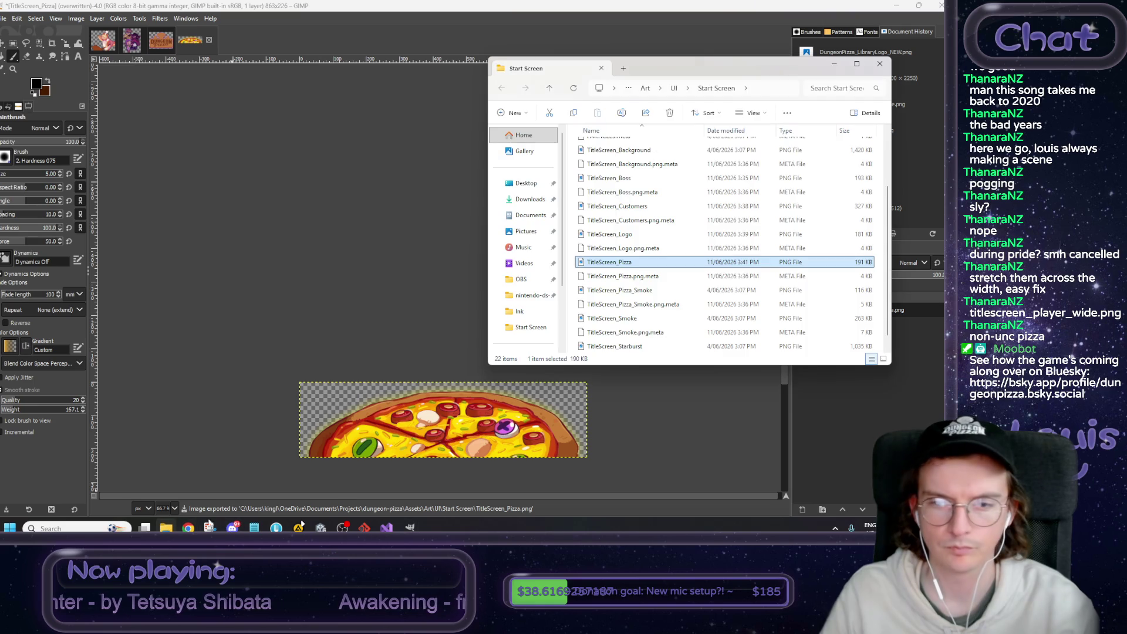
right_click(628, 293)
mouse_move(733, 119)
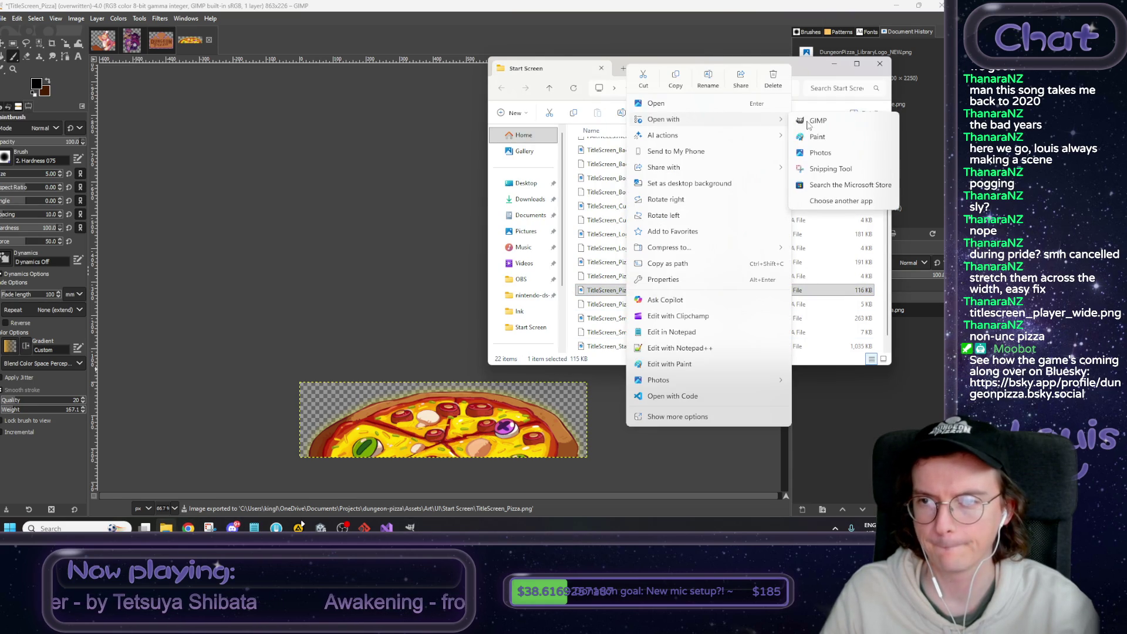
click(816, 120)
click(4, 19)
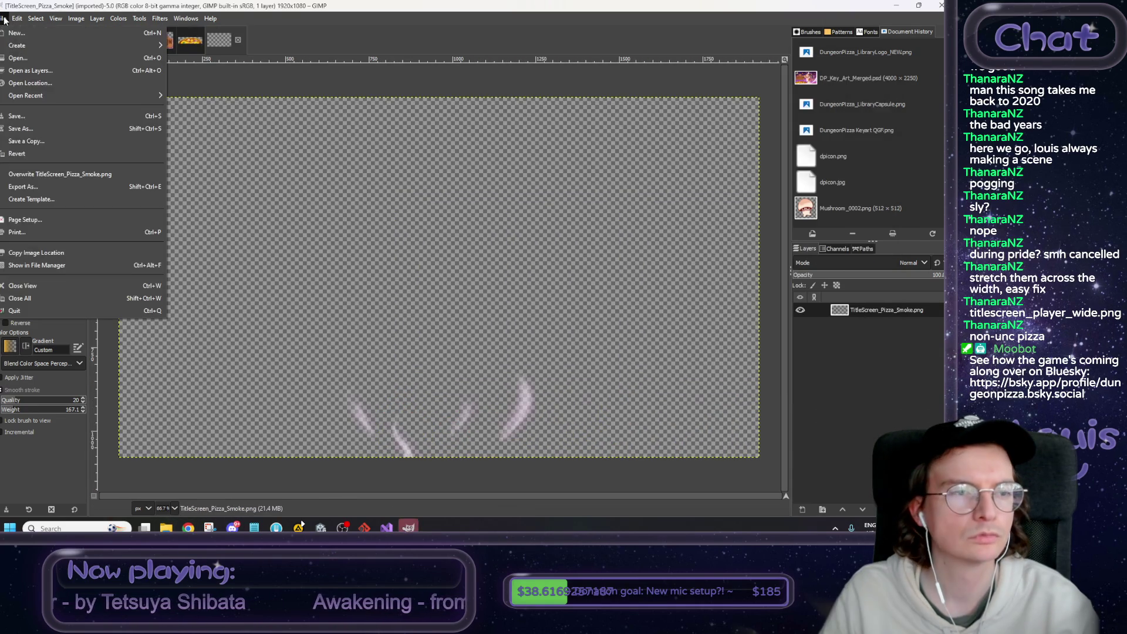
mouse_move(76, 19)
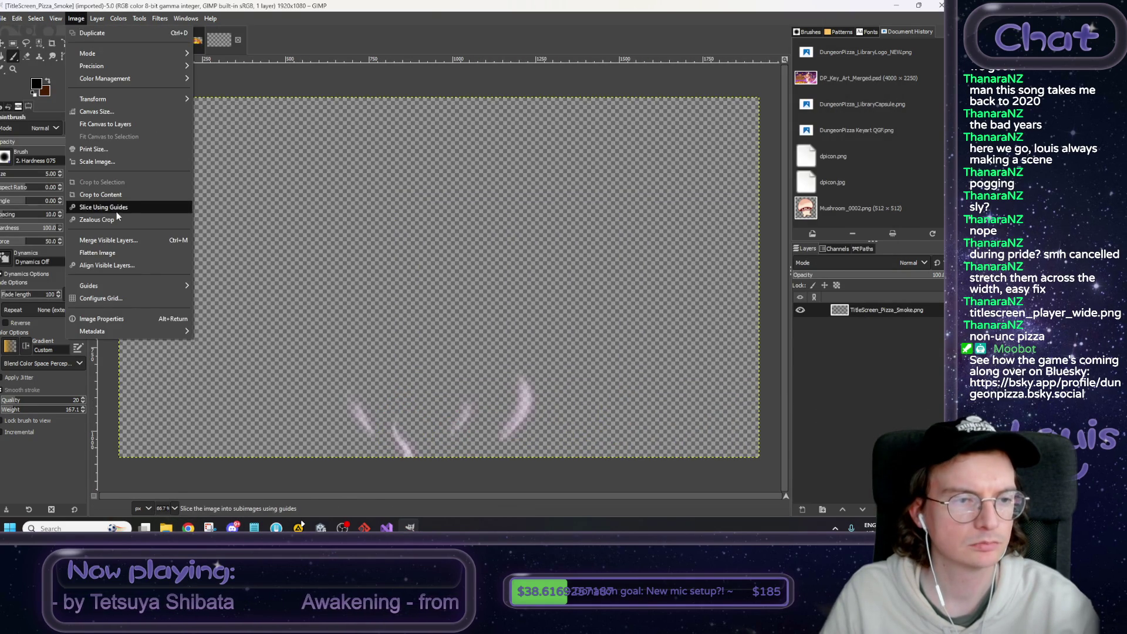
click(116, 218)
click(4, 18)
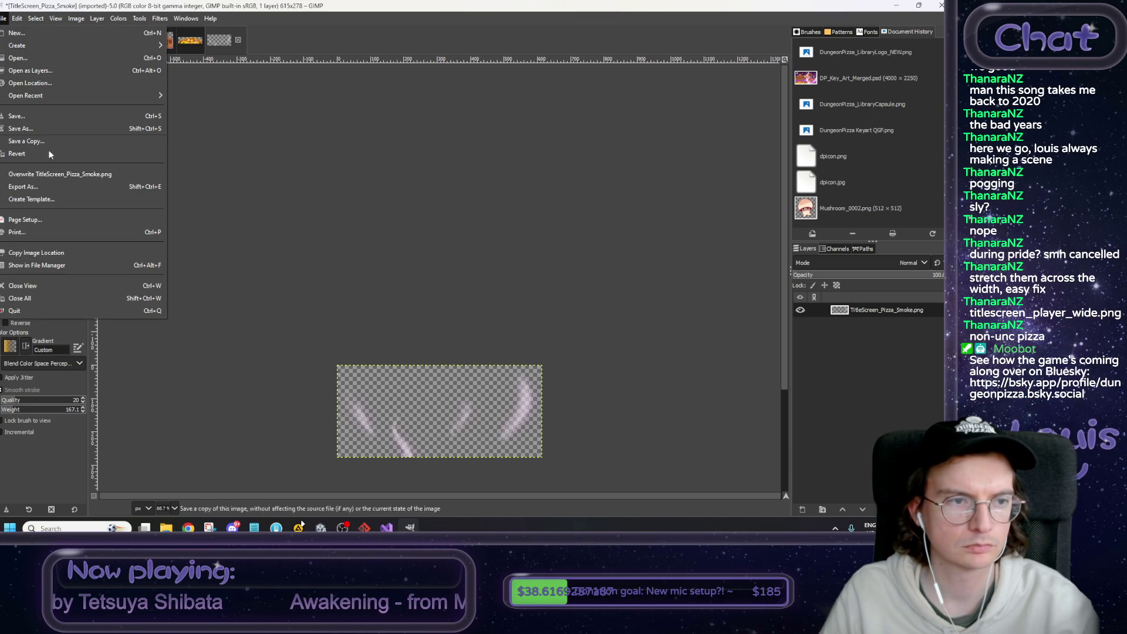
click(50, 175)
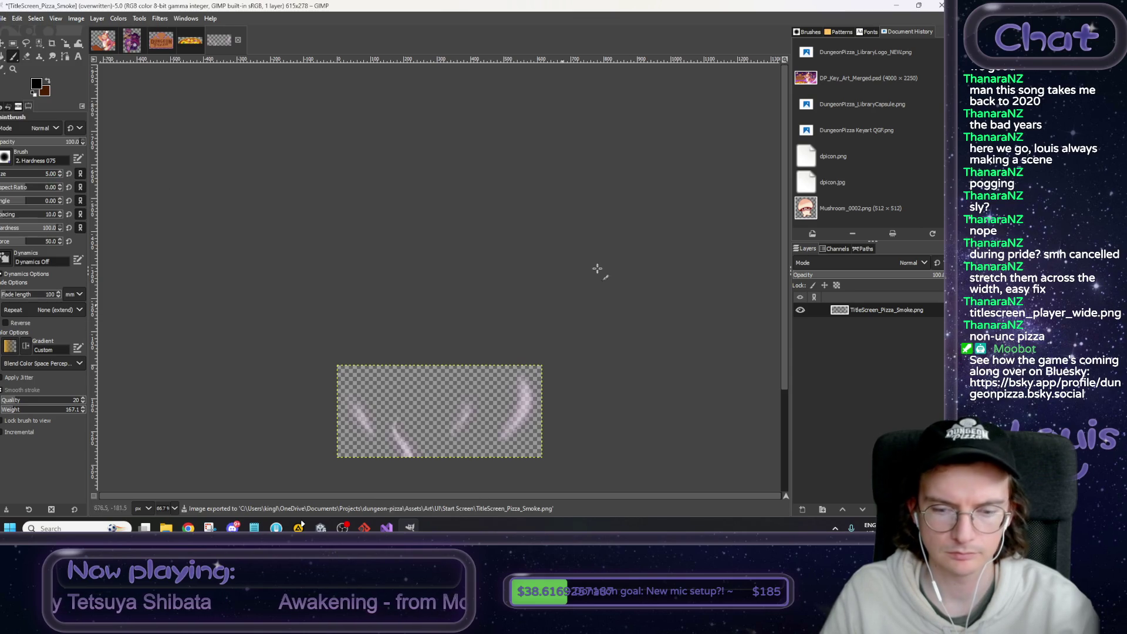
Crop TitleScreen_Smoke to 855×1080 and overwrite it, then return to the notes.
click(896, 5)
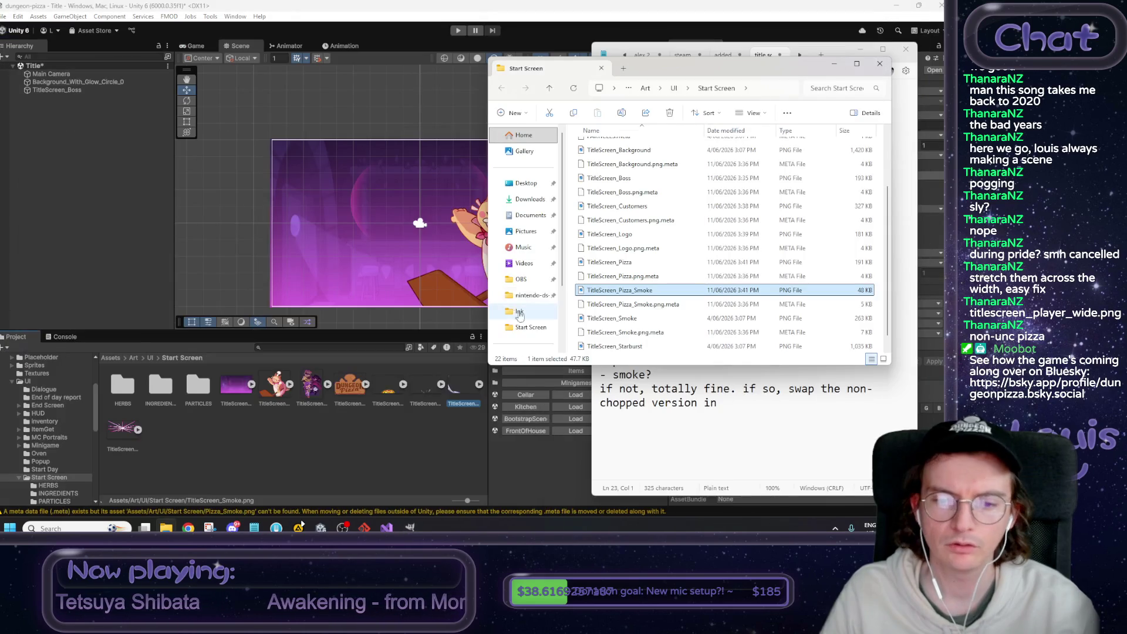
right_click(633, 320)
mouse_move(706, 123)
click(824, 119)
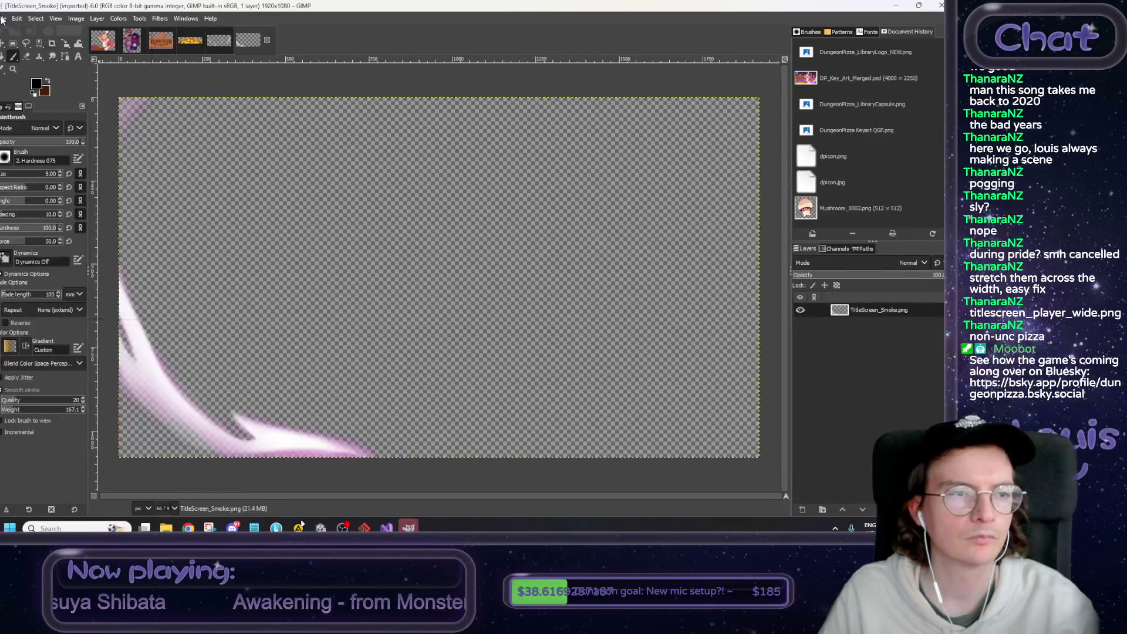
click(3, 18)
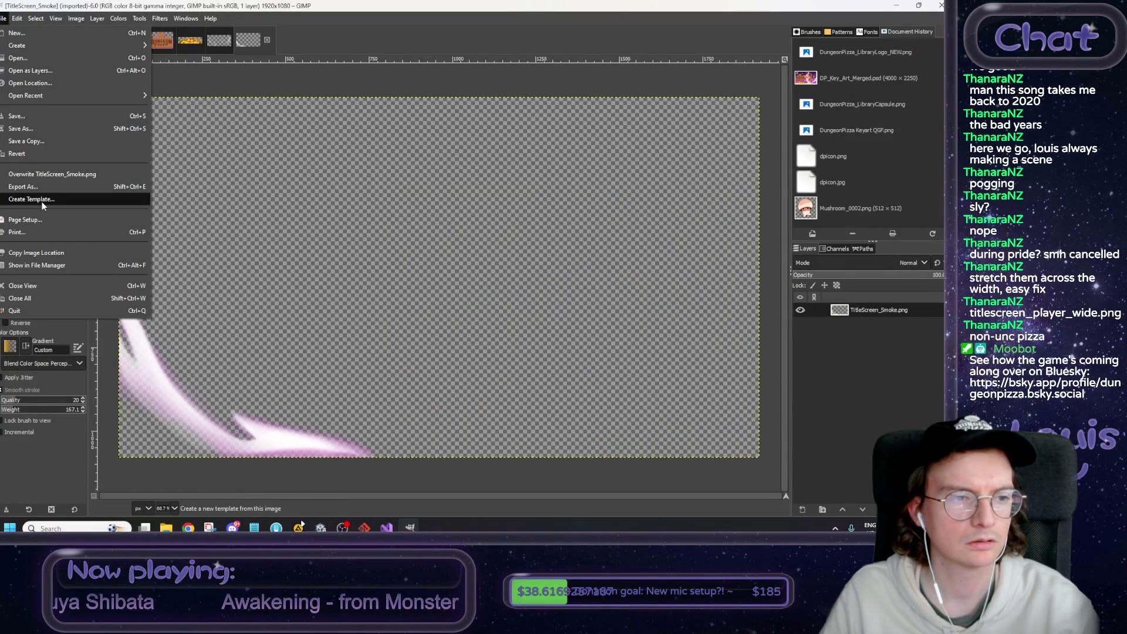
mouse_move(76, 18)
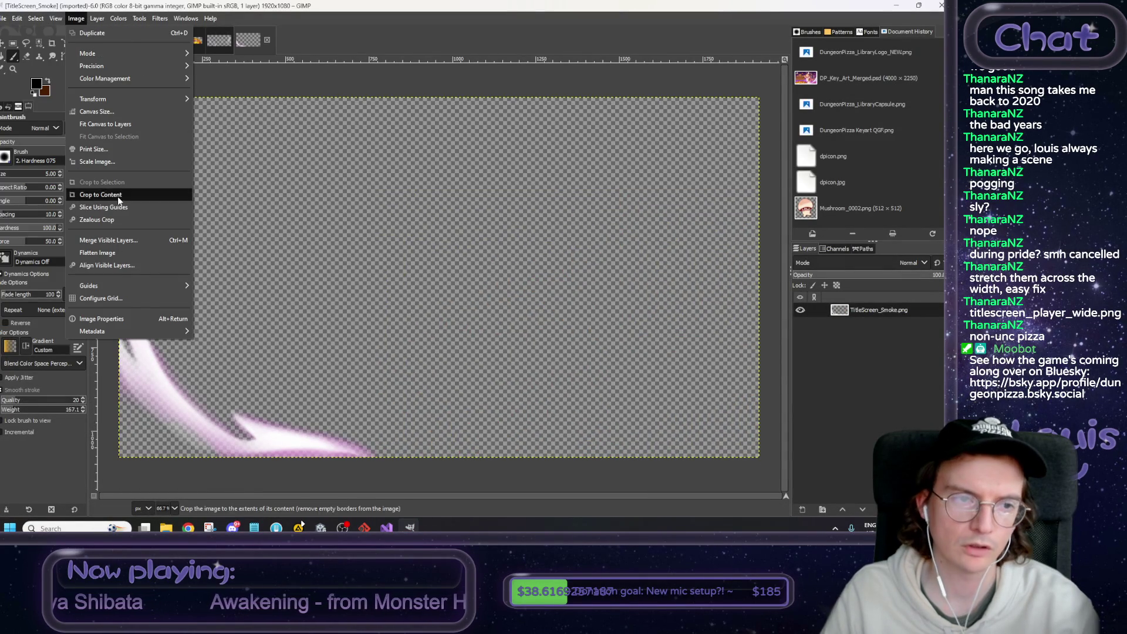
click(117, 196)
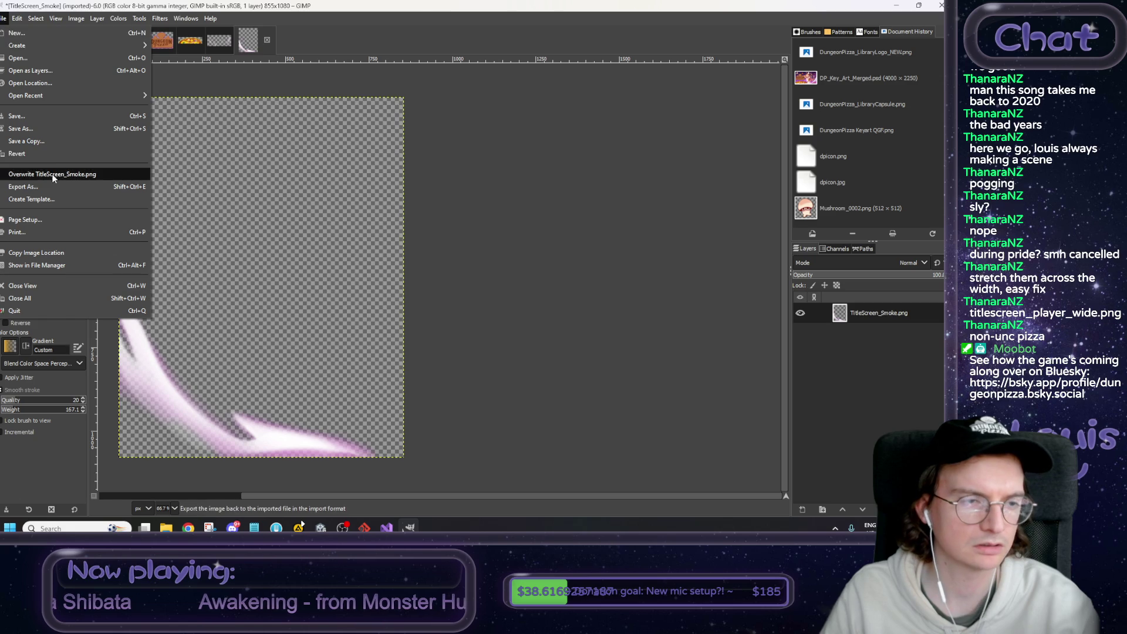
click(52, 173)
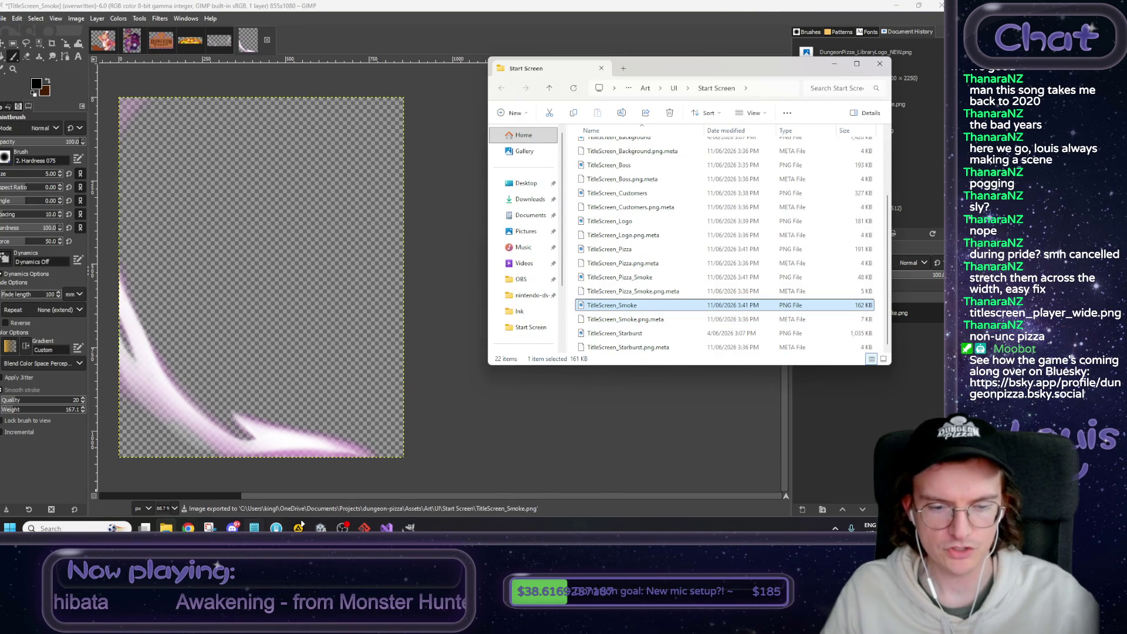
click(255, 527)
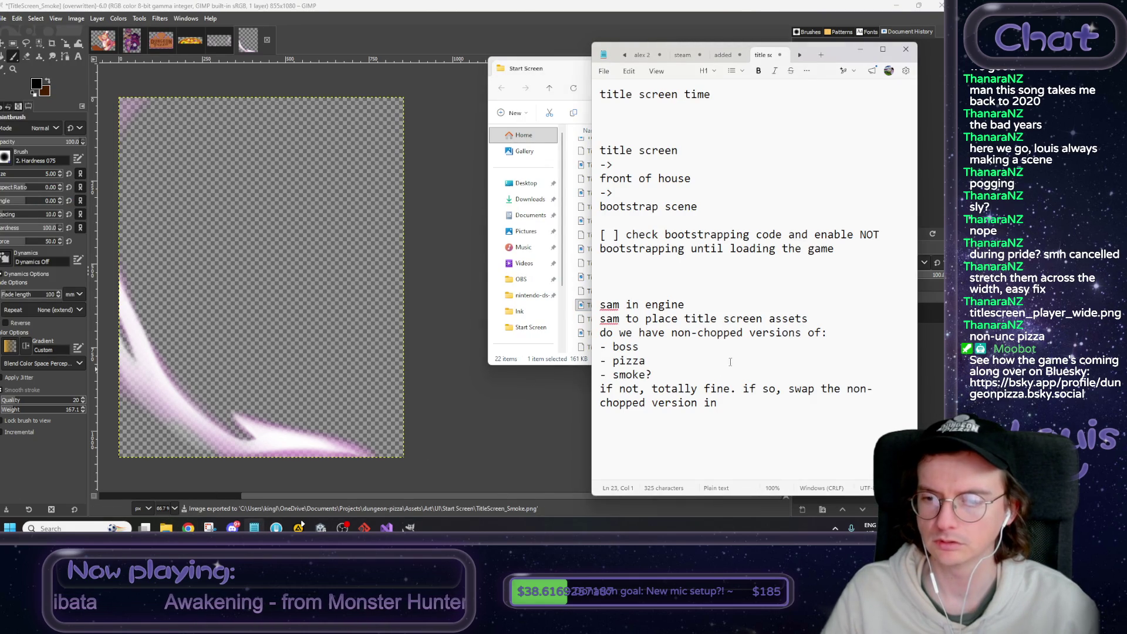
Start a note that a teammate has cropped the root-level assets.
text(louis has cropped )
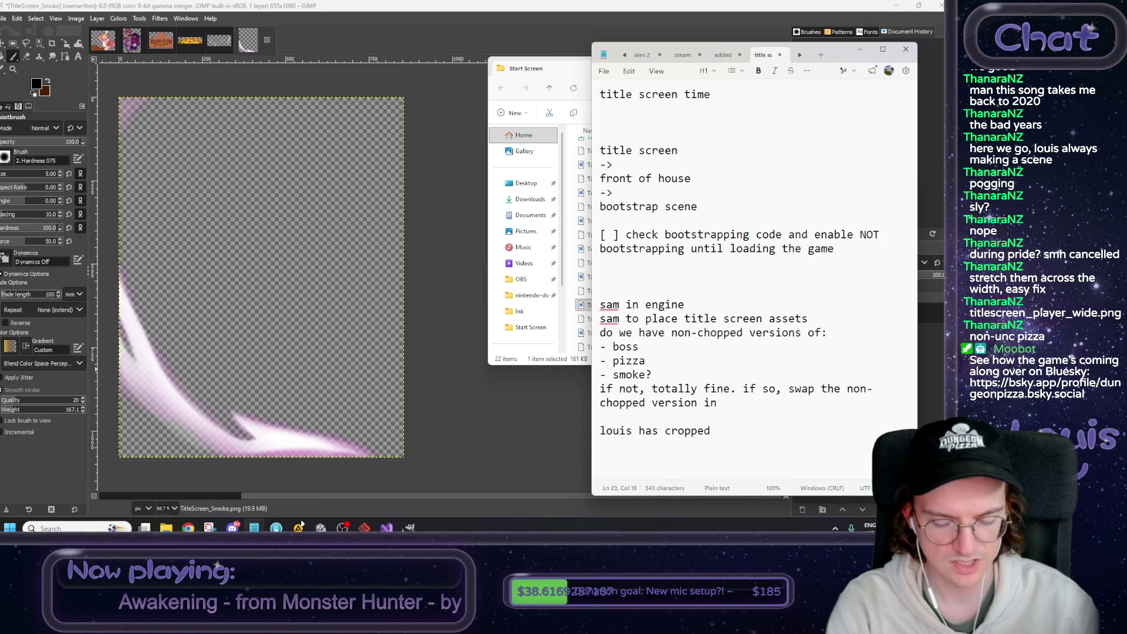
text(root level )
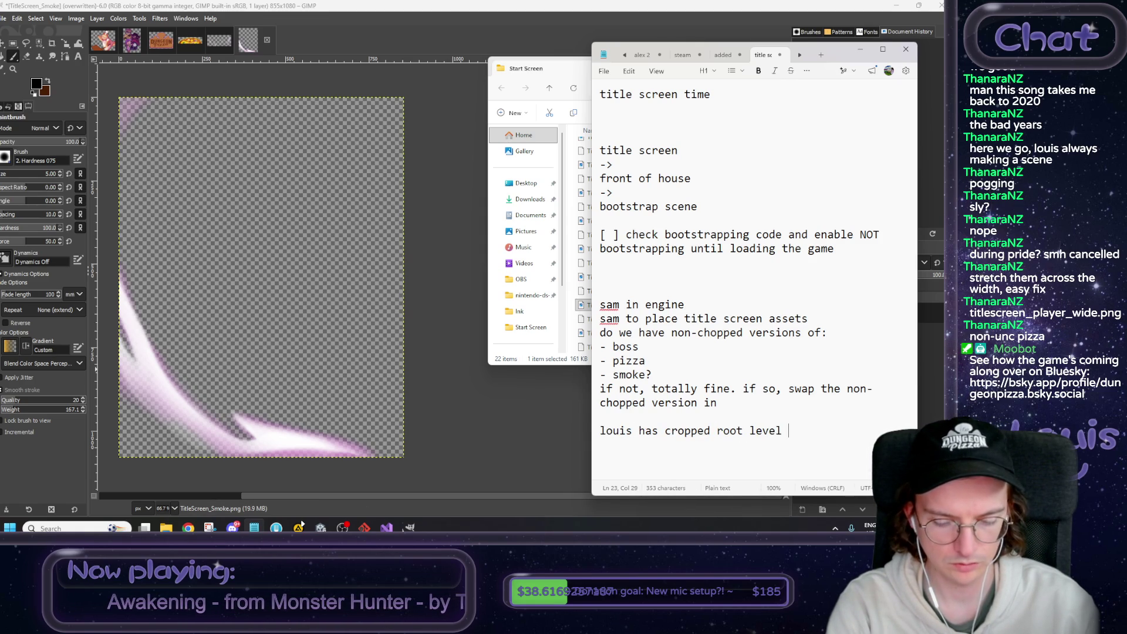
text(assets, but)
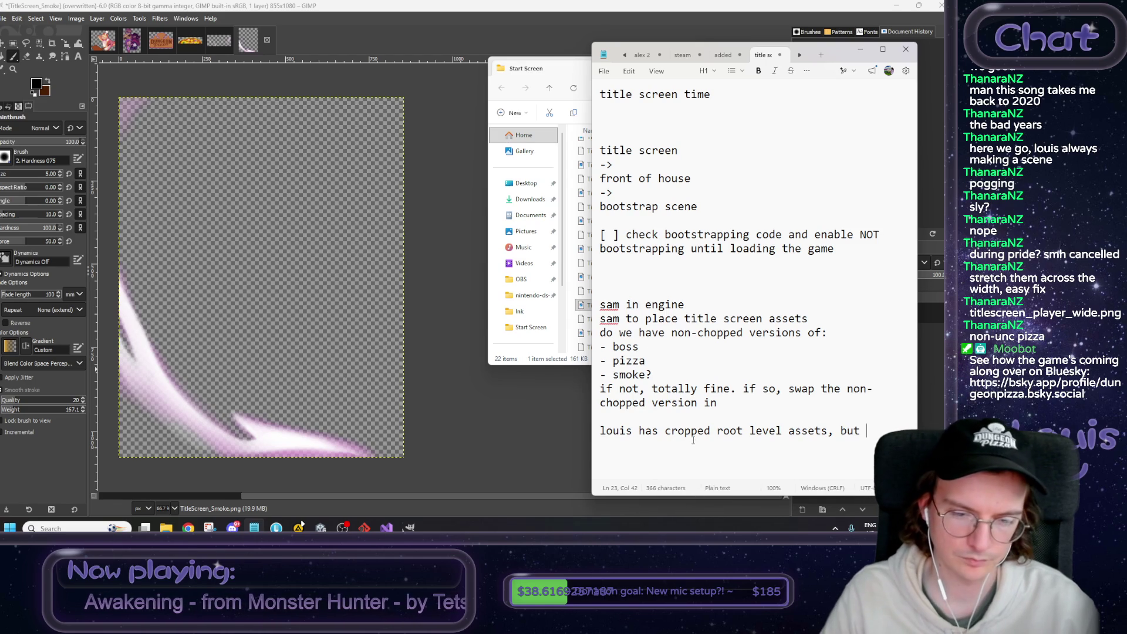
key(alt+Tab)
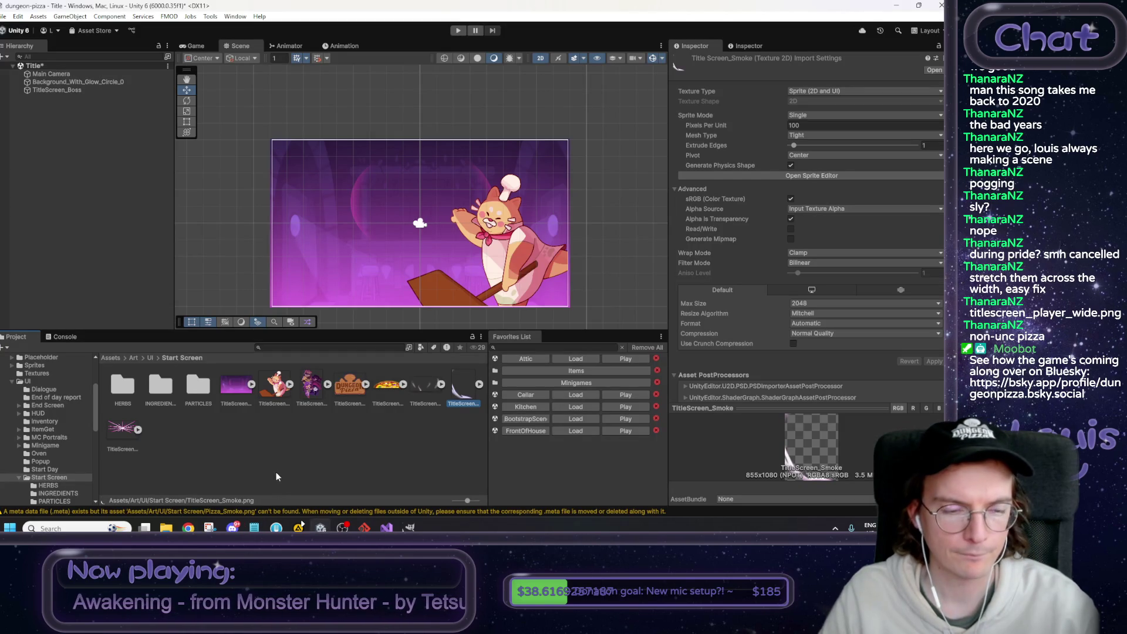
key(alt+Tab)
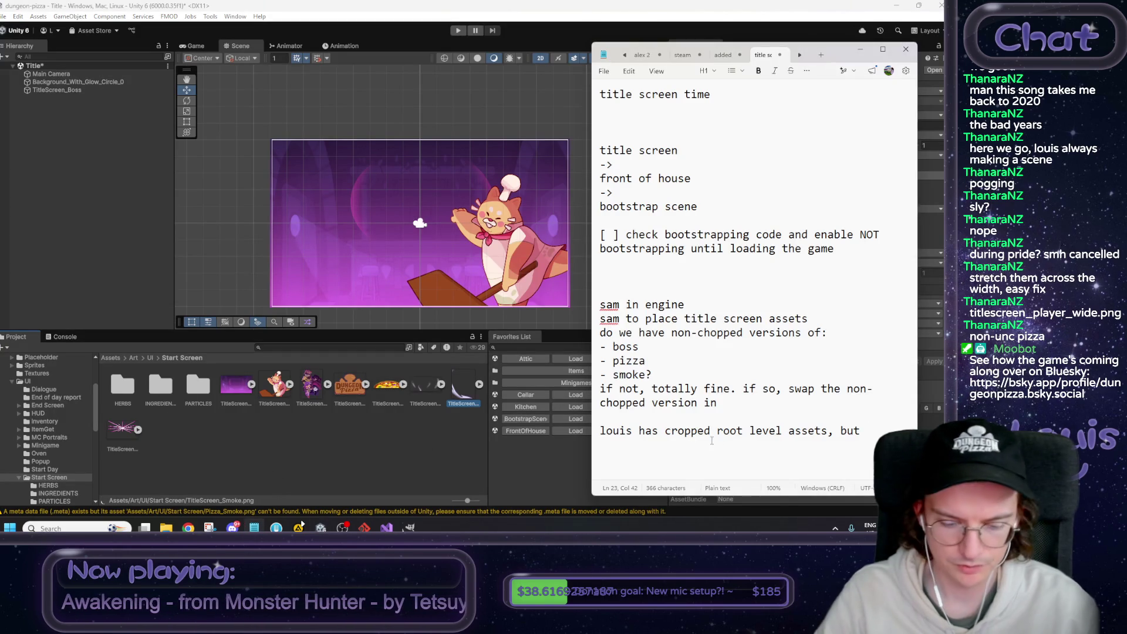
Add that herbs, ingredients and particles all need cropping, then open Unity's PARTICLES folder.
text(herbs ingredients, particl)
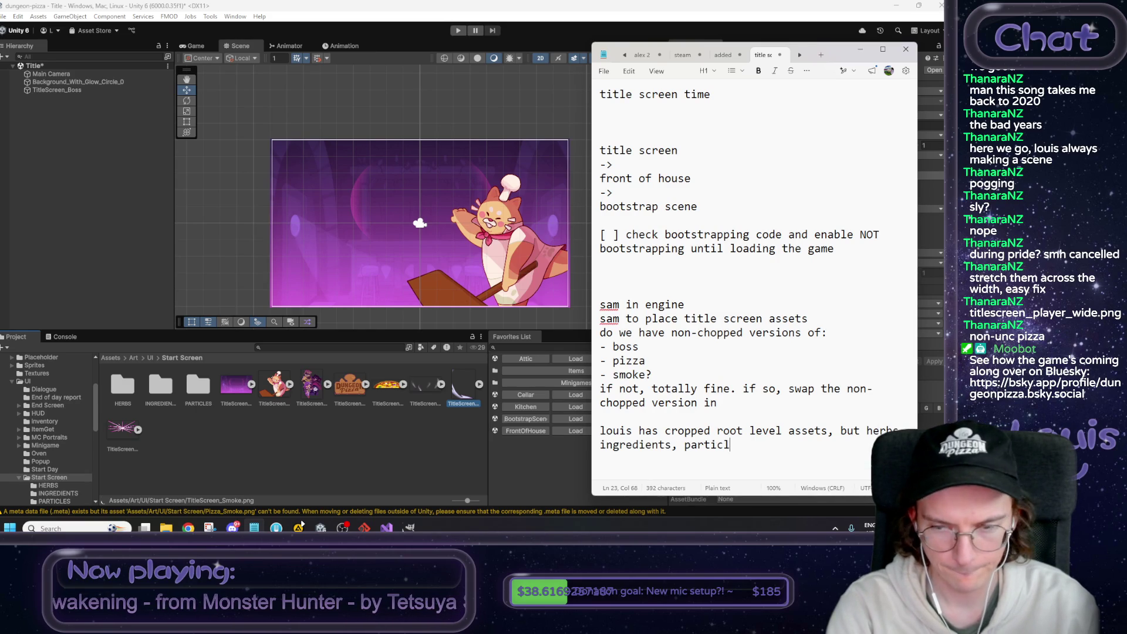
text(es, al)
key(BackSpace)
key(BackSpace)
key(BackSpace)
key(BackSpace)
text(all need )
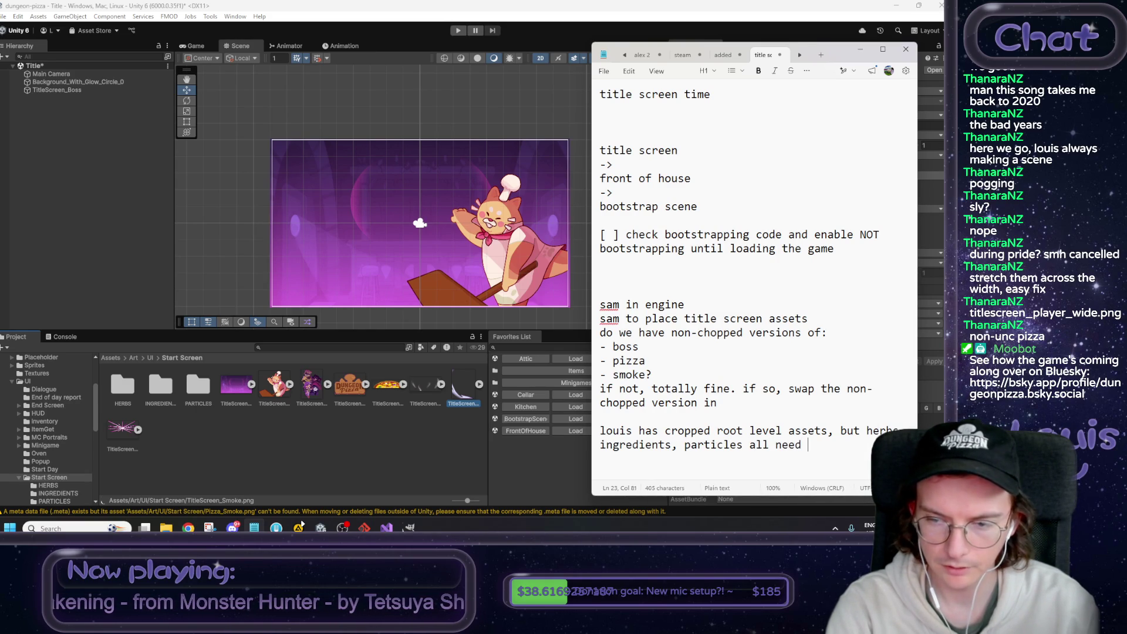
text(croppe)
key(BackSpace)
text(ing to)
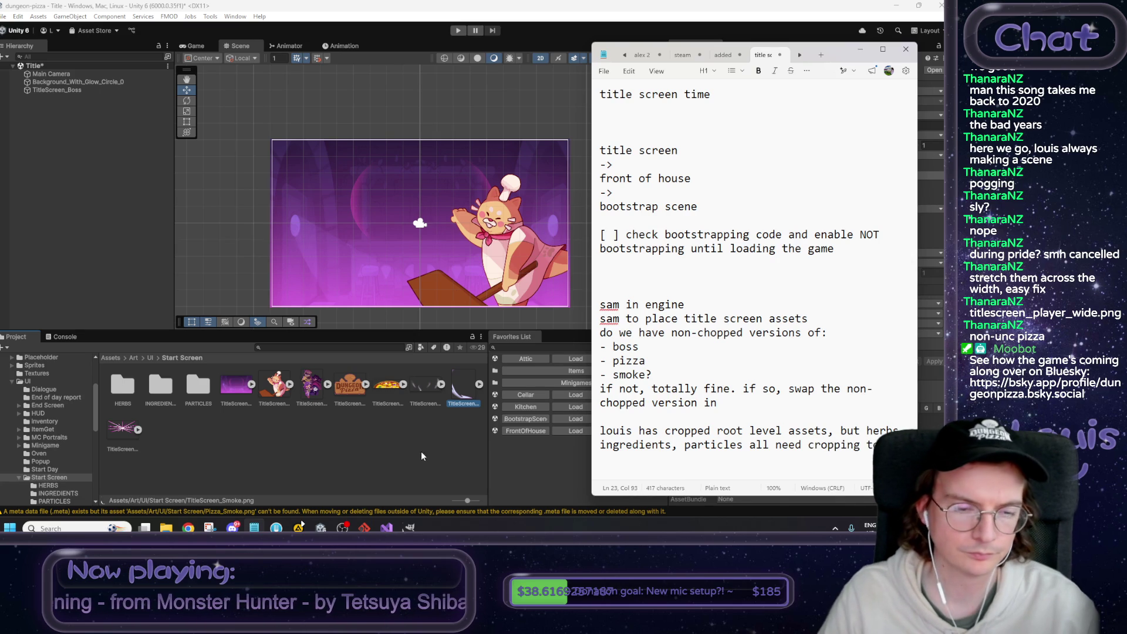
click(232, 460)
double_click(198, 386)
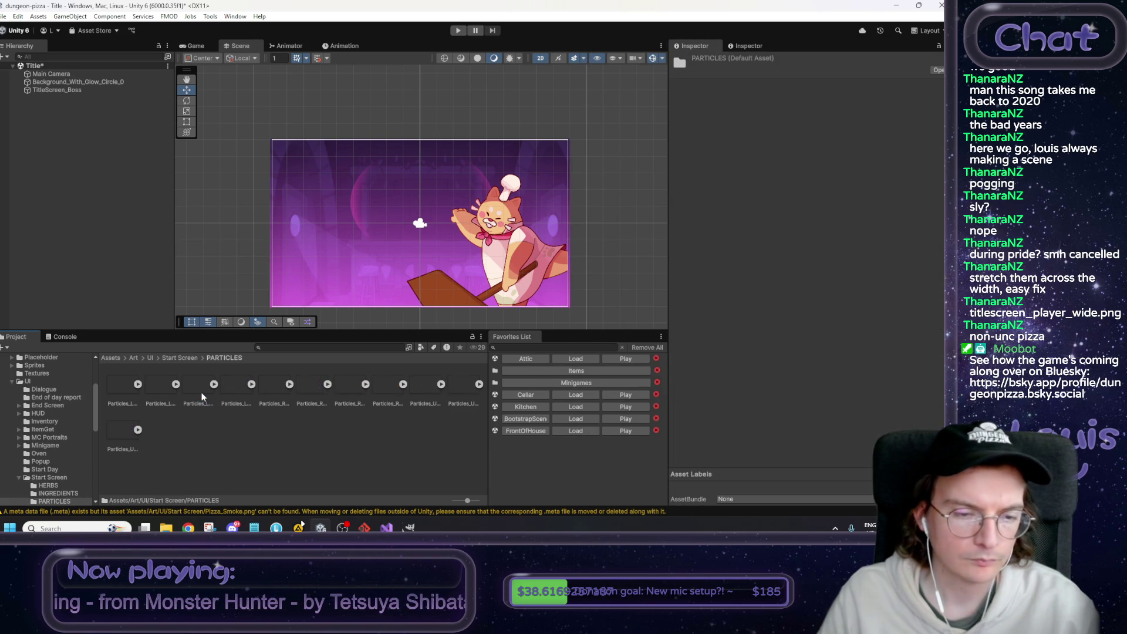
Inspect Particles_Left_2 and Particles_Right_4, then view Particles_Left_2.png in the Photos viewer.
click(155, 386)
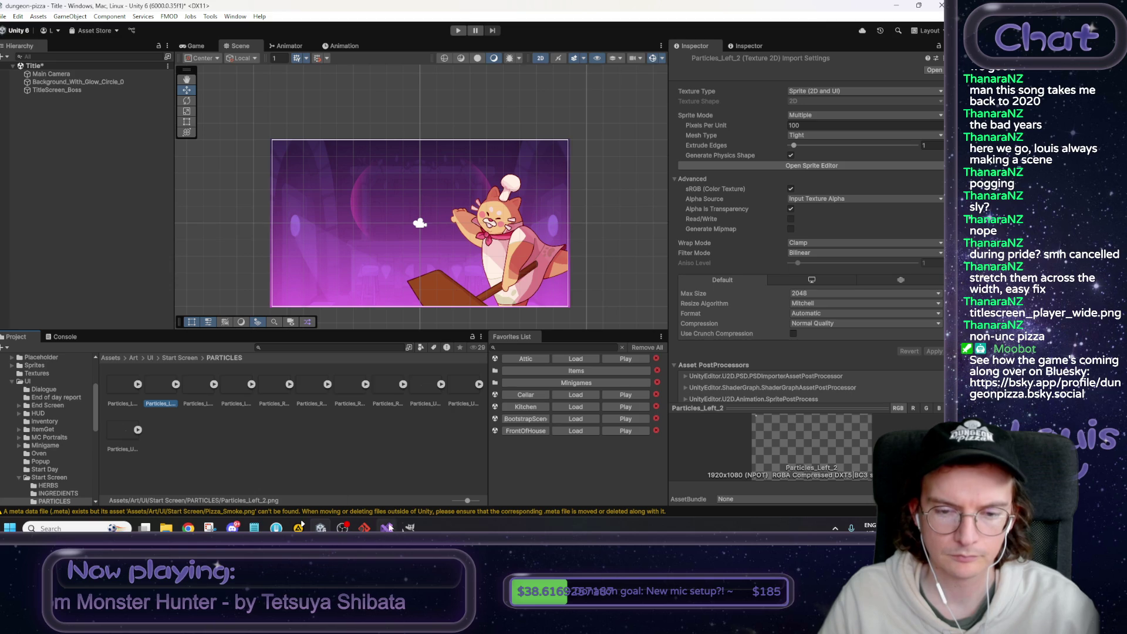
mouse_move(409, 528)
click(381, 385)
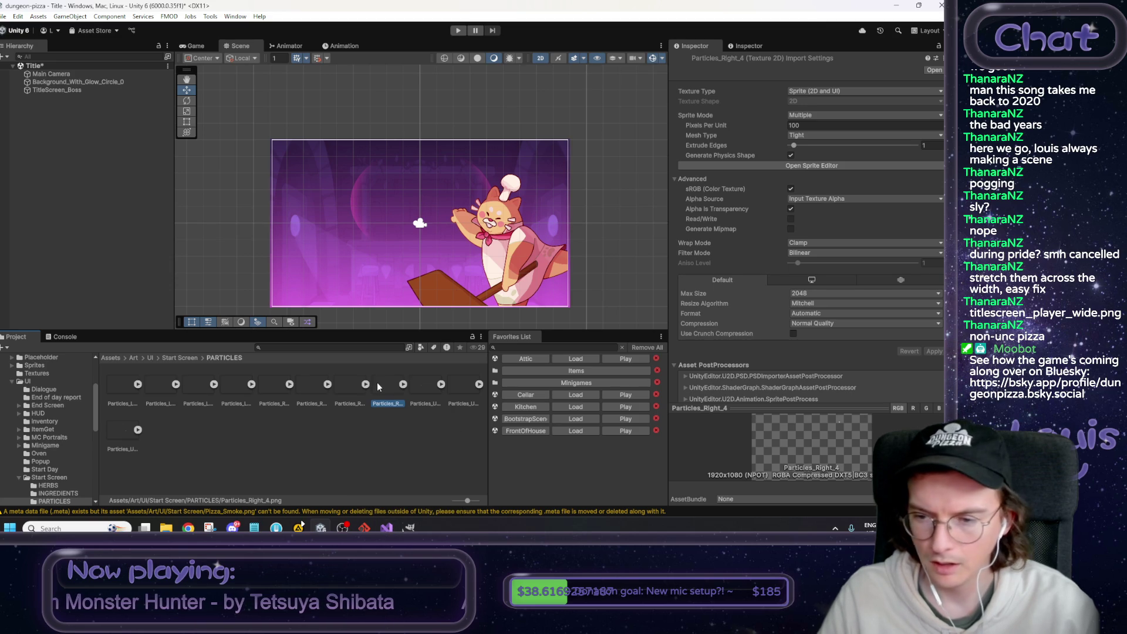
click(165, 386)
right_click(165, 386)
click(164, 386)
double_click(164, 386)
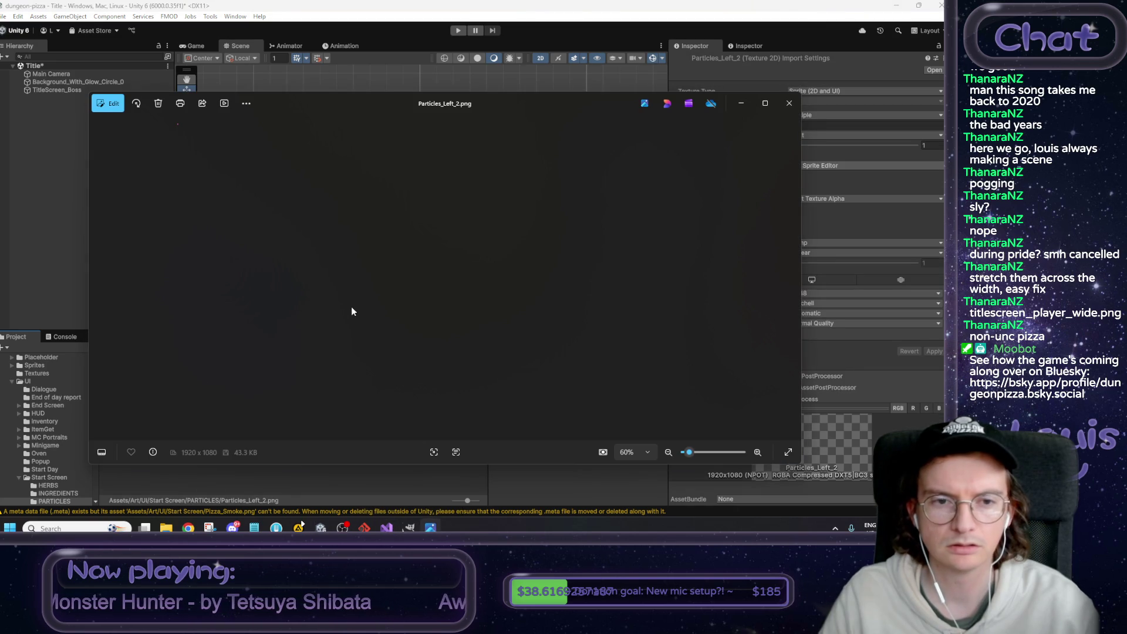
scroll(170, 142, up, 5)
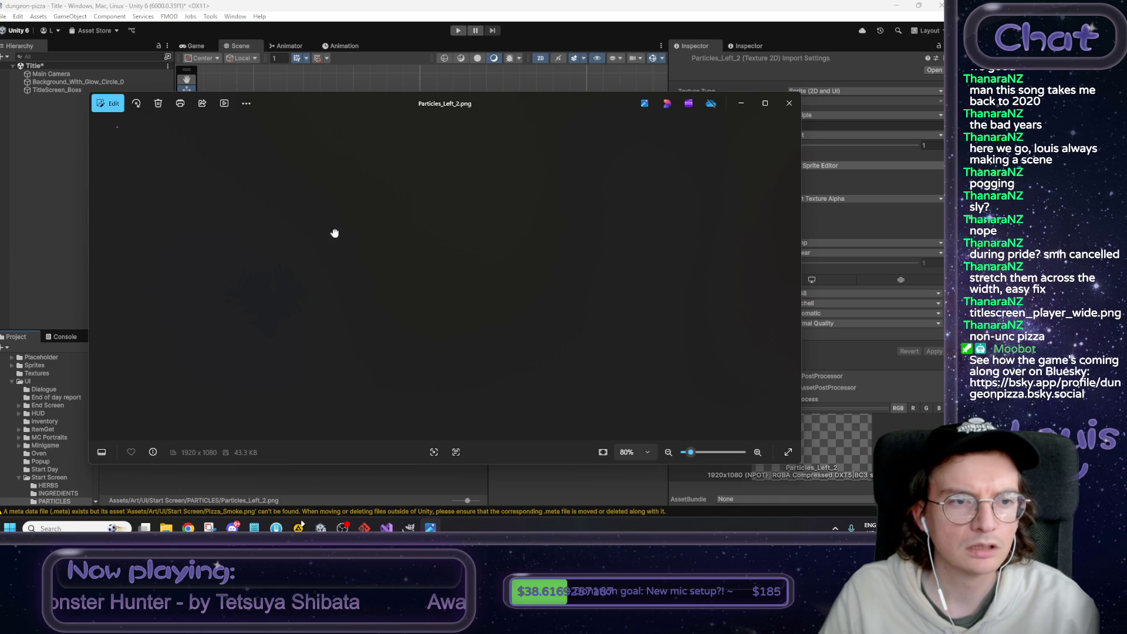
scroll(105, 147, up, 4)
scroll(189, 160, up, 6)
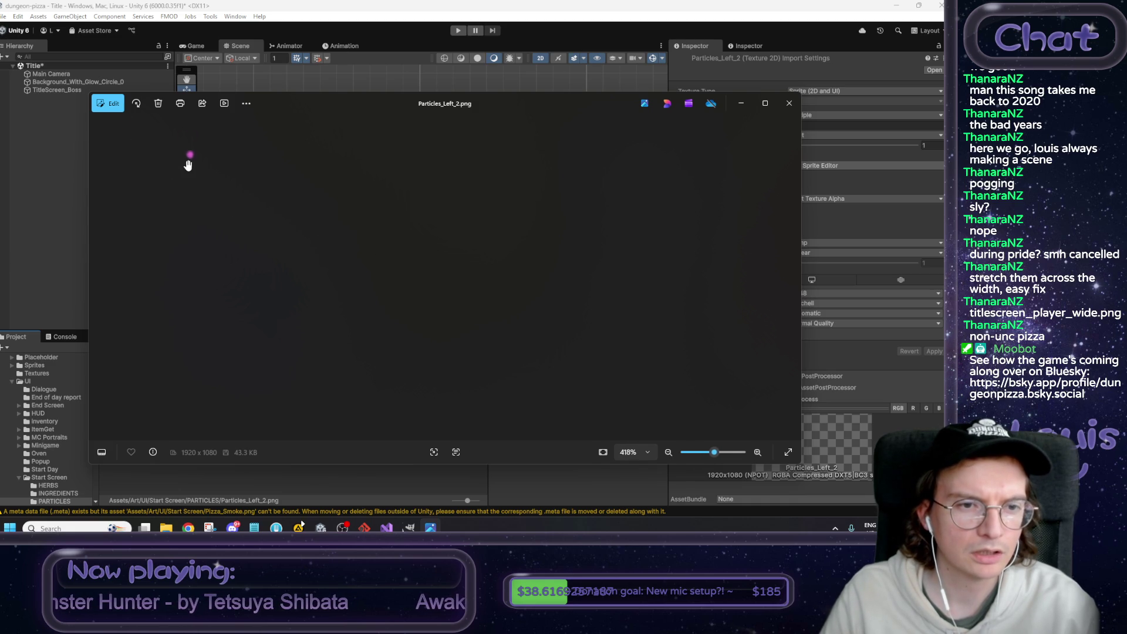
drag(194, 169, 322, 256)
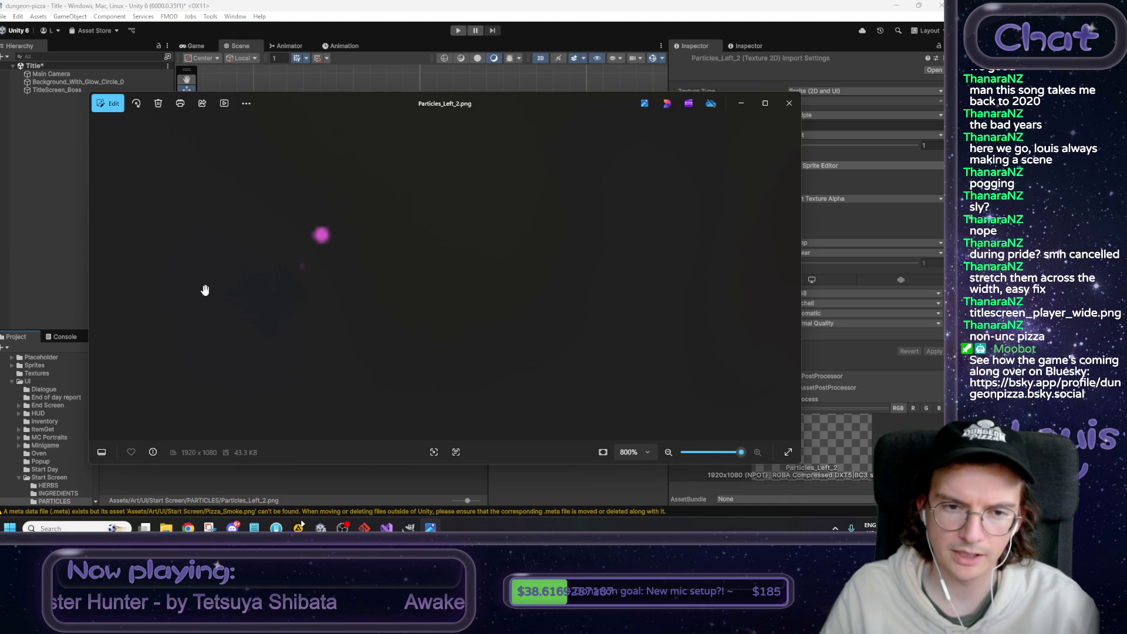
click(789, 103)
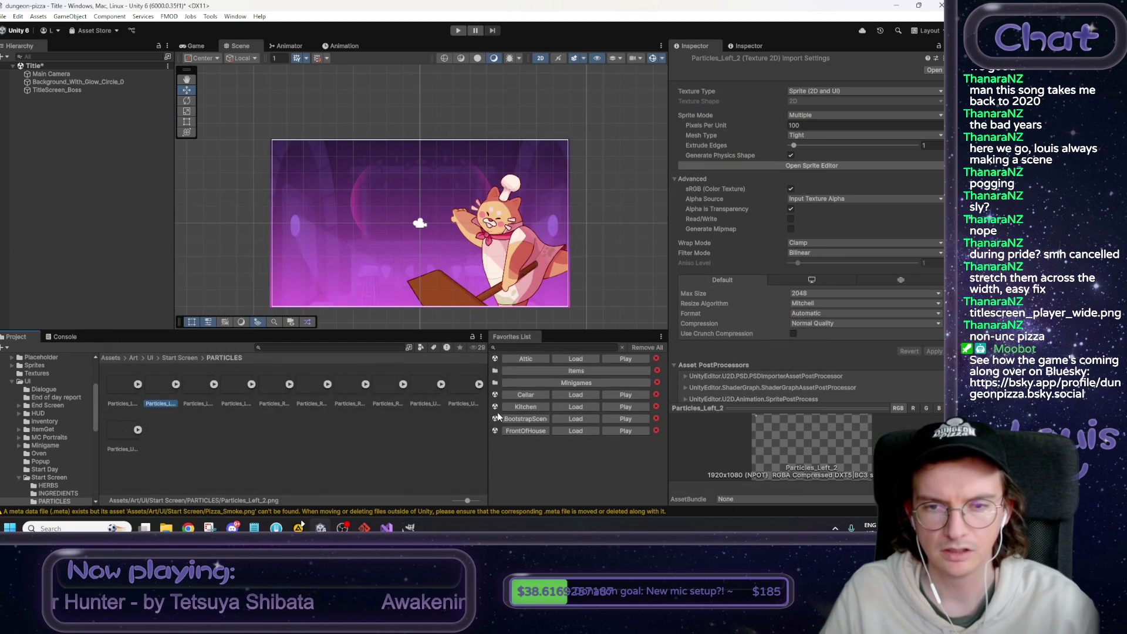
Select TitleScreen_Starburst in the Start Screen assets and open it with GIMP.
click(409, 526)
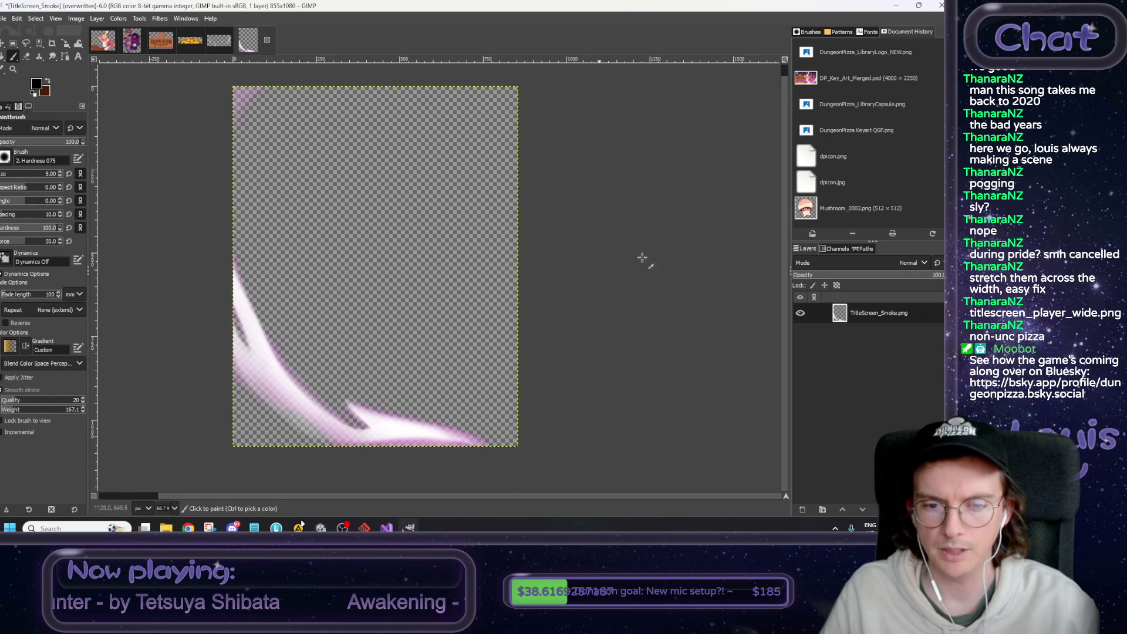
click(897, 6)
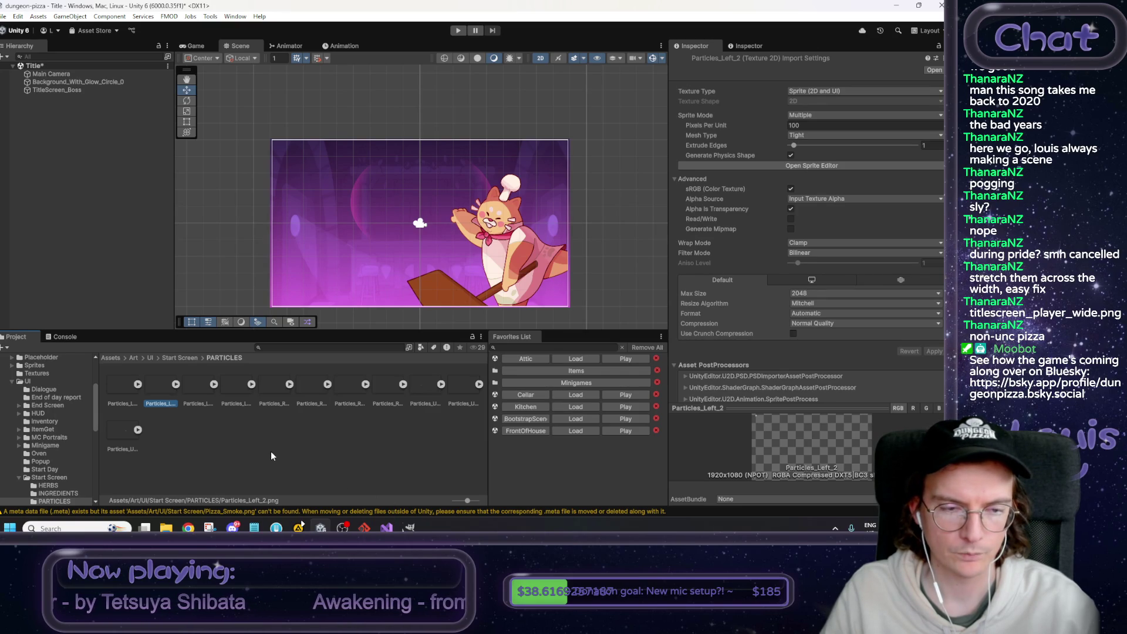
click(175, 358)
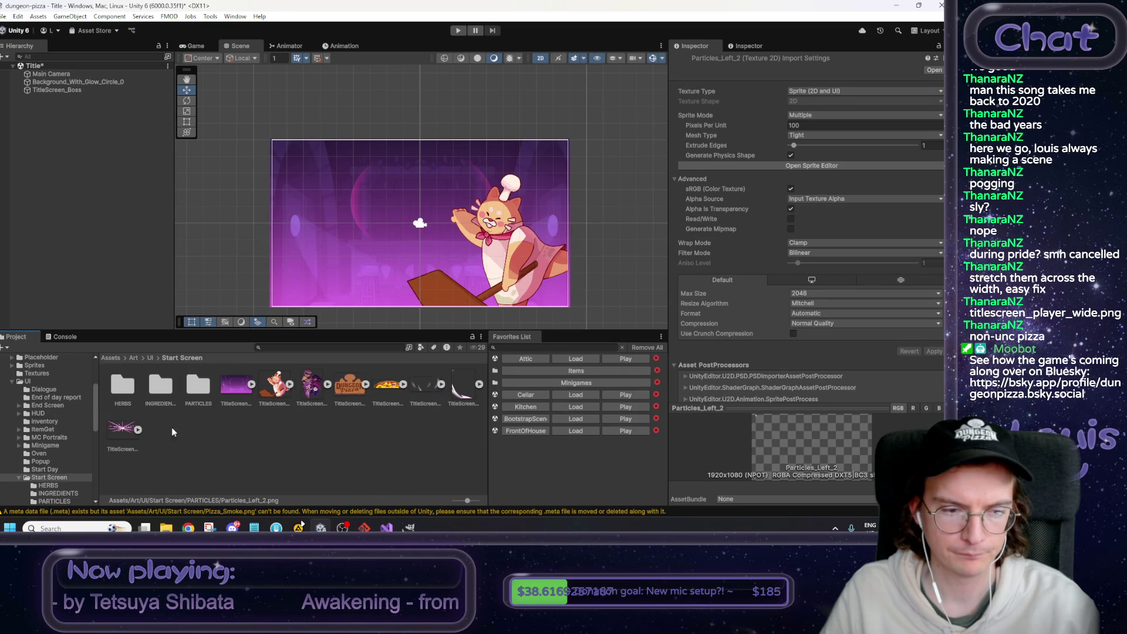
click(122, 435)
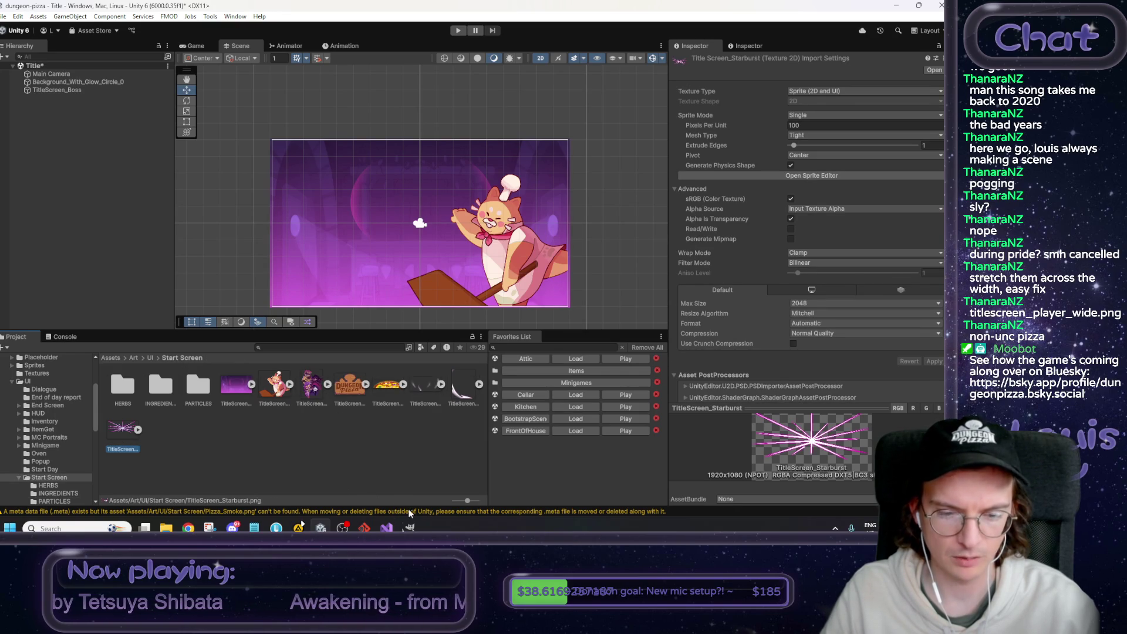
right_click(622, 333)
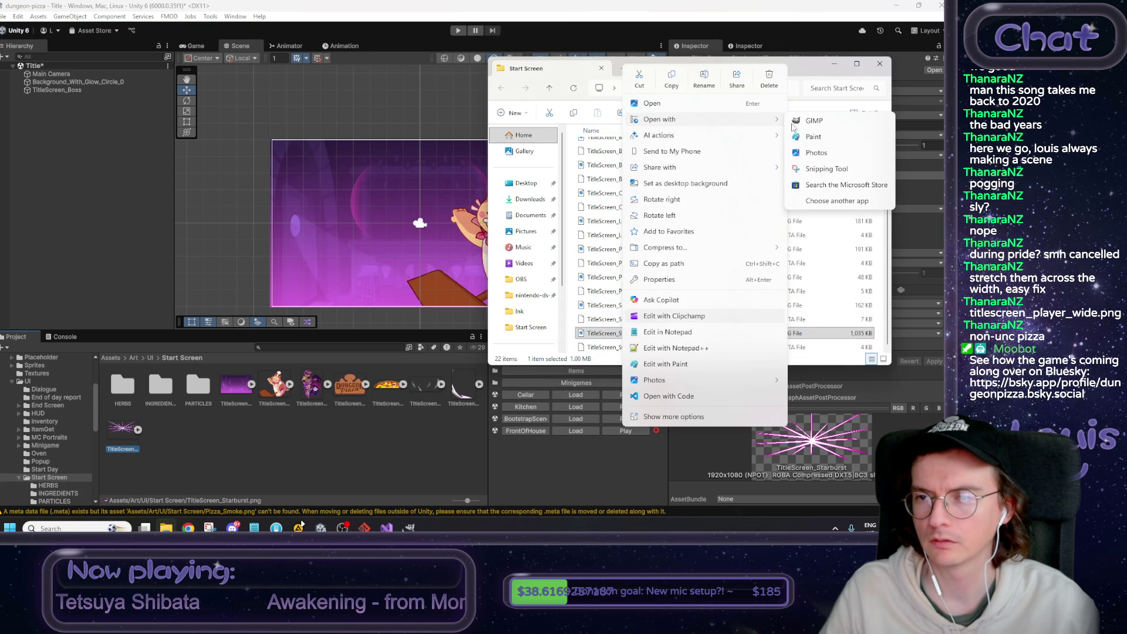
click(797, 134)
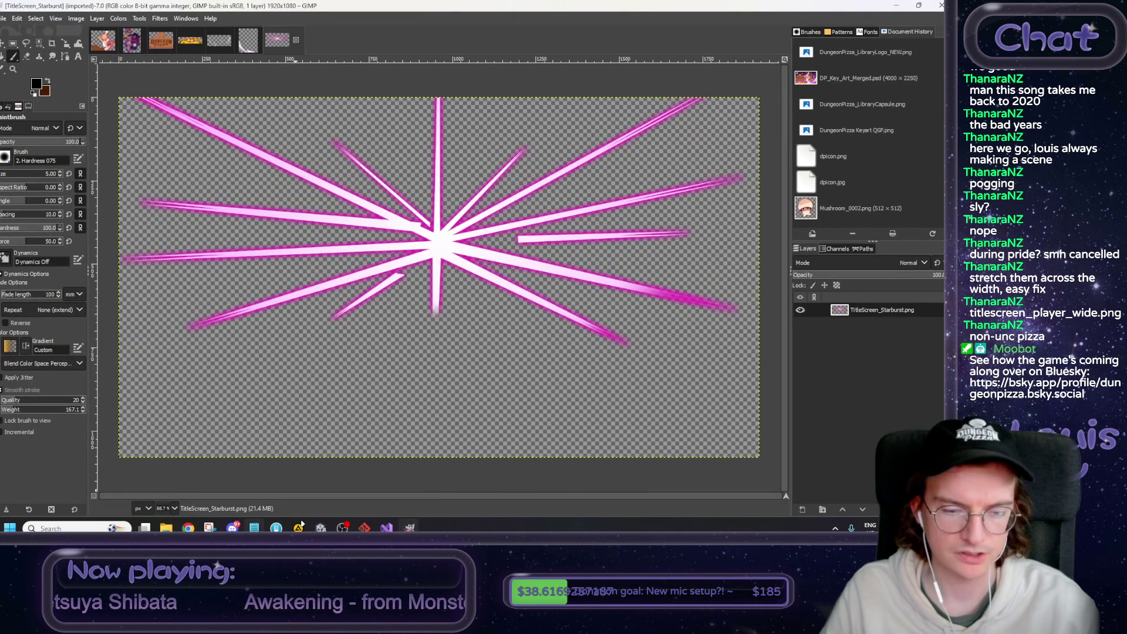
Add a '-starburst' line below the smoke item in the title screen notes.
click(254, 527)
click(704, 370)
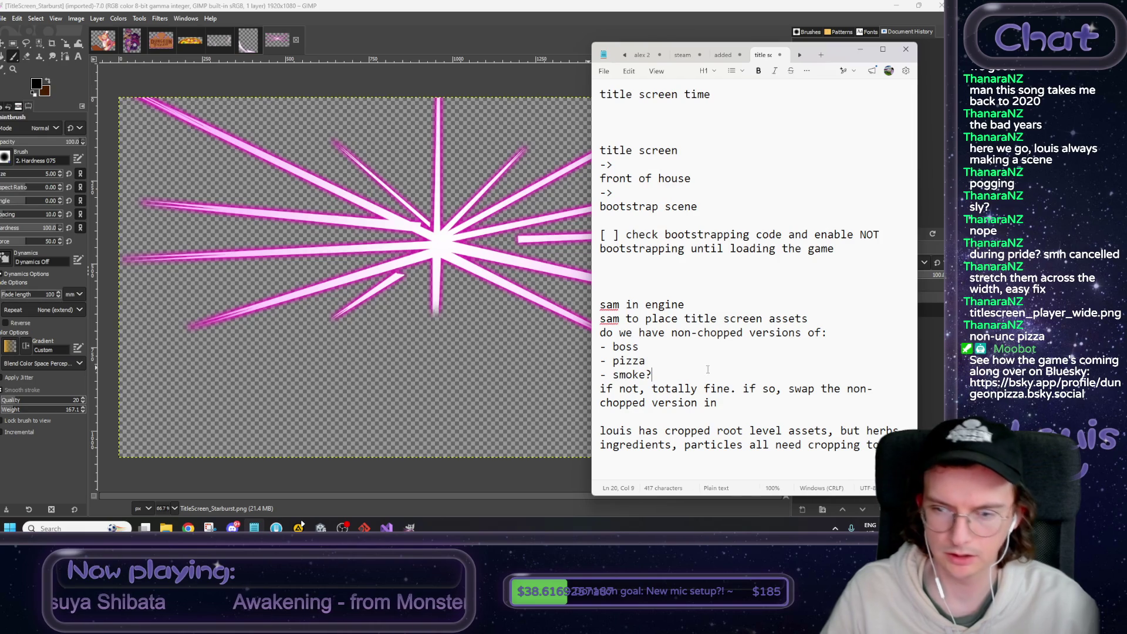
key(Return)
text(-starburst)
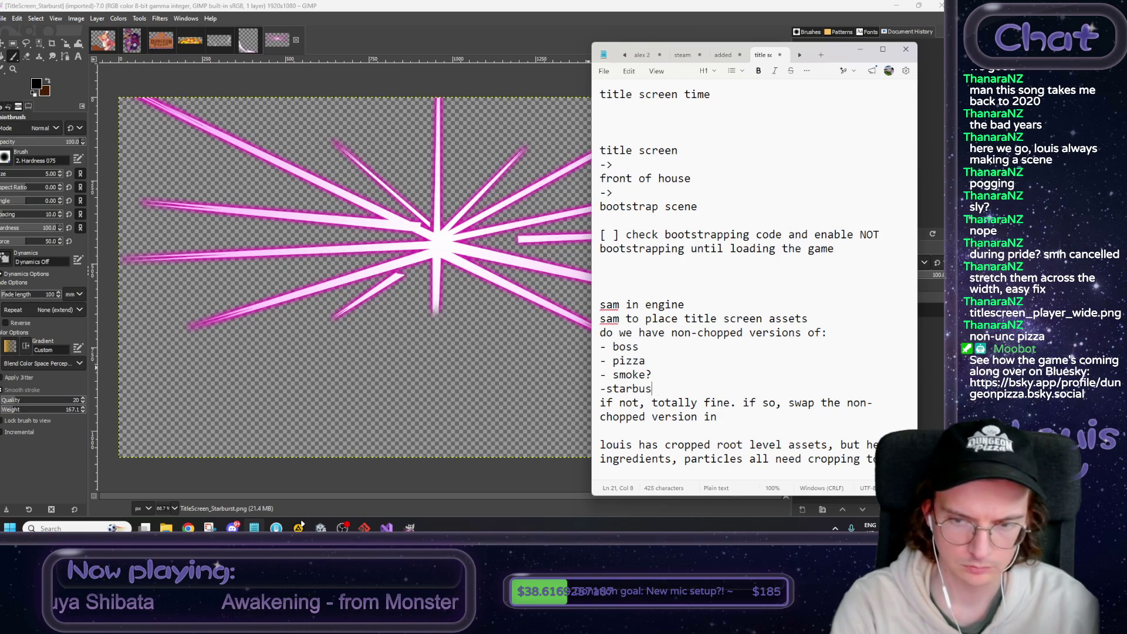
key(Left)
key(Left)
key(Left)
key(Left)
key(Left)
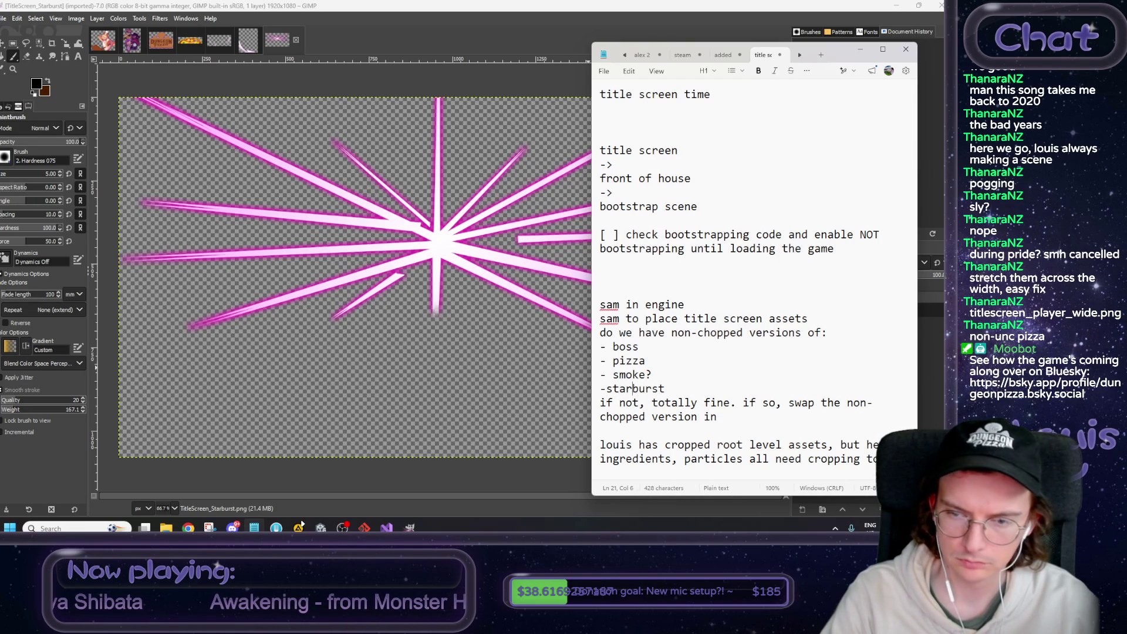
key(Left)
key(End)
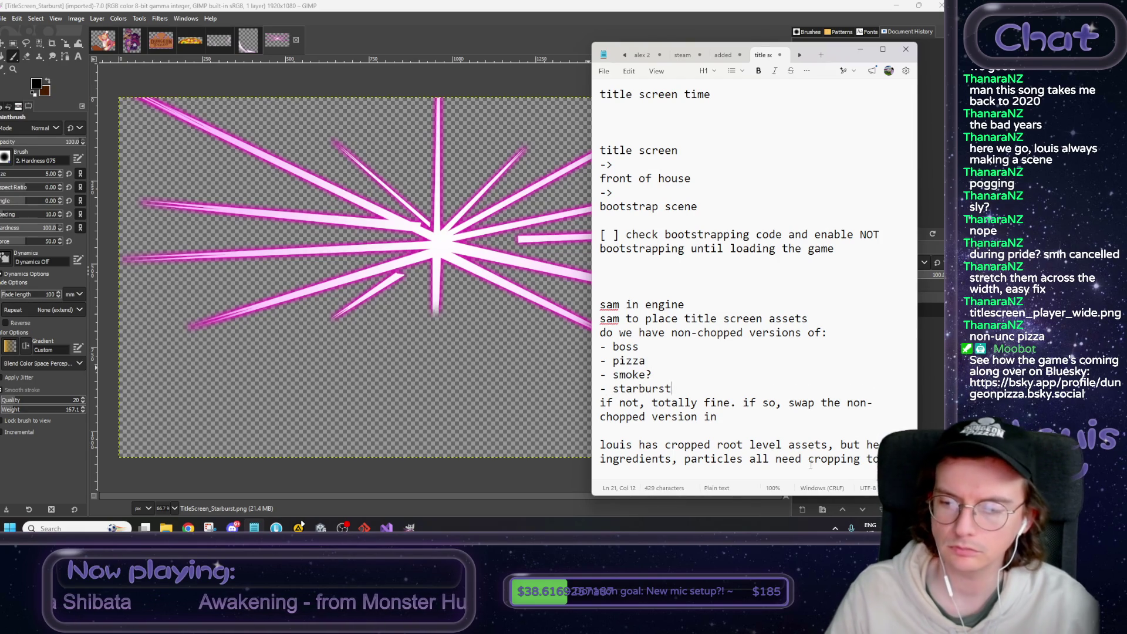
Crop the starburst to its content (1887×760) and overwrite TitleScreen_Starburst.png.
click(77, 19)
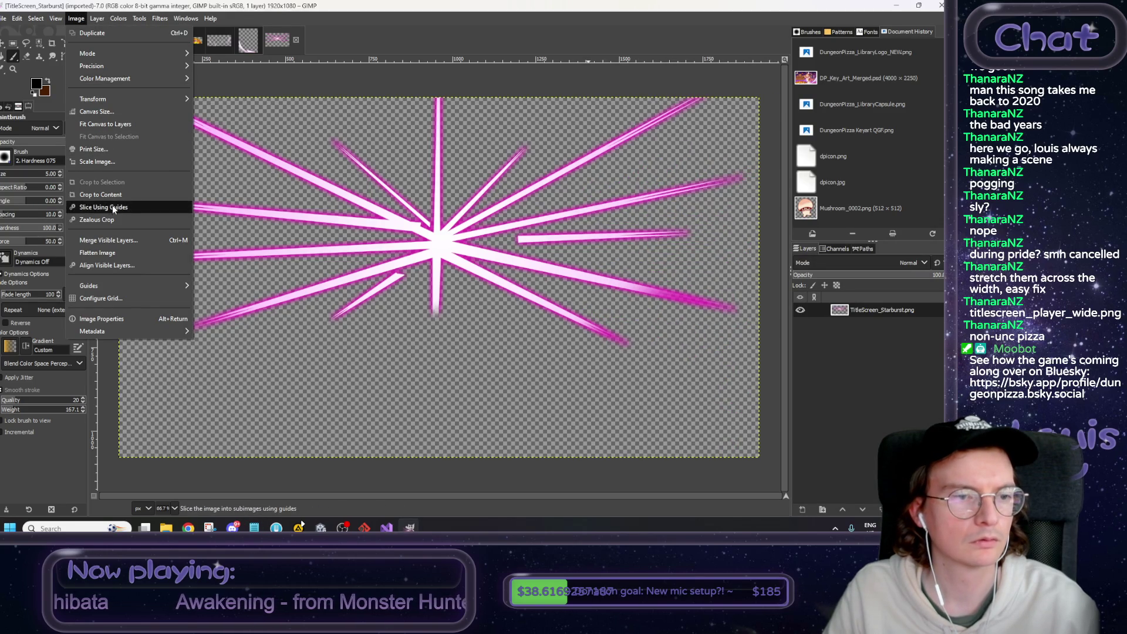
click(103, 195)
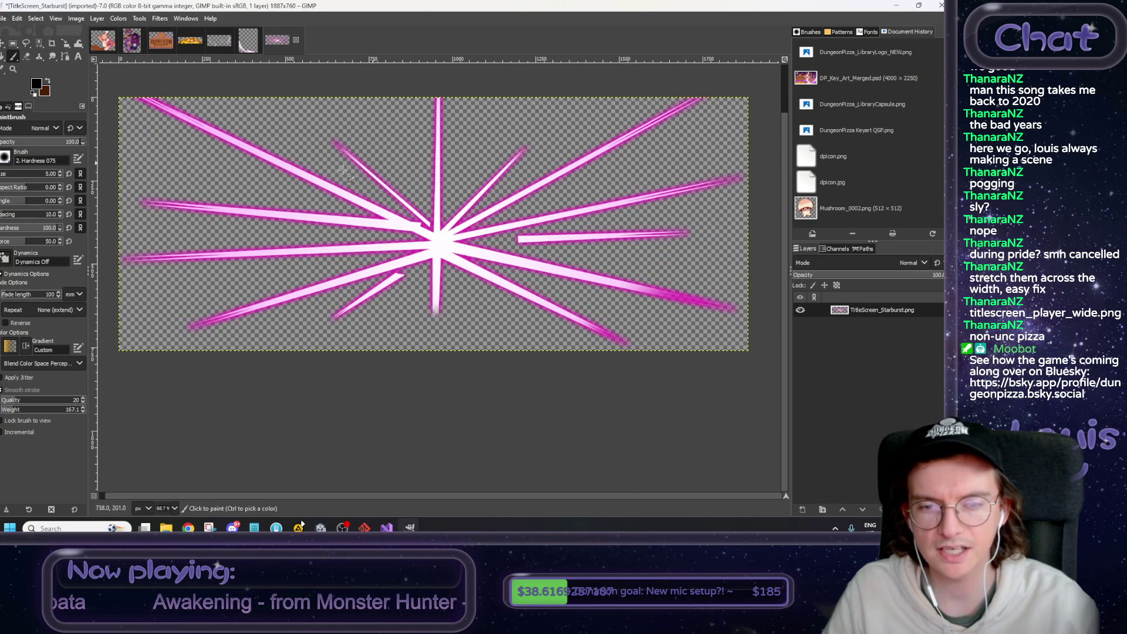
click(14, 18)
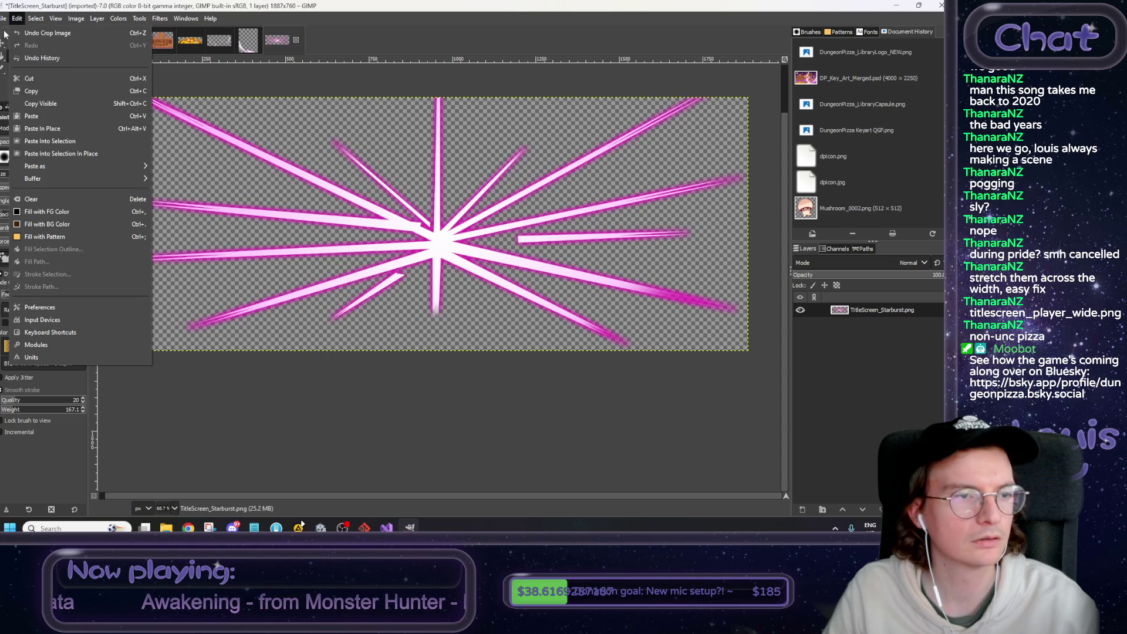
click(41, 170)
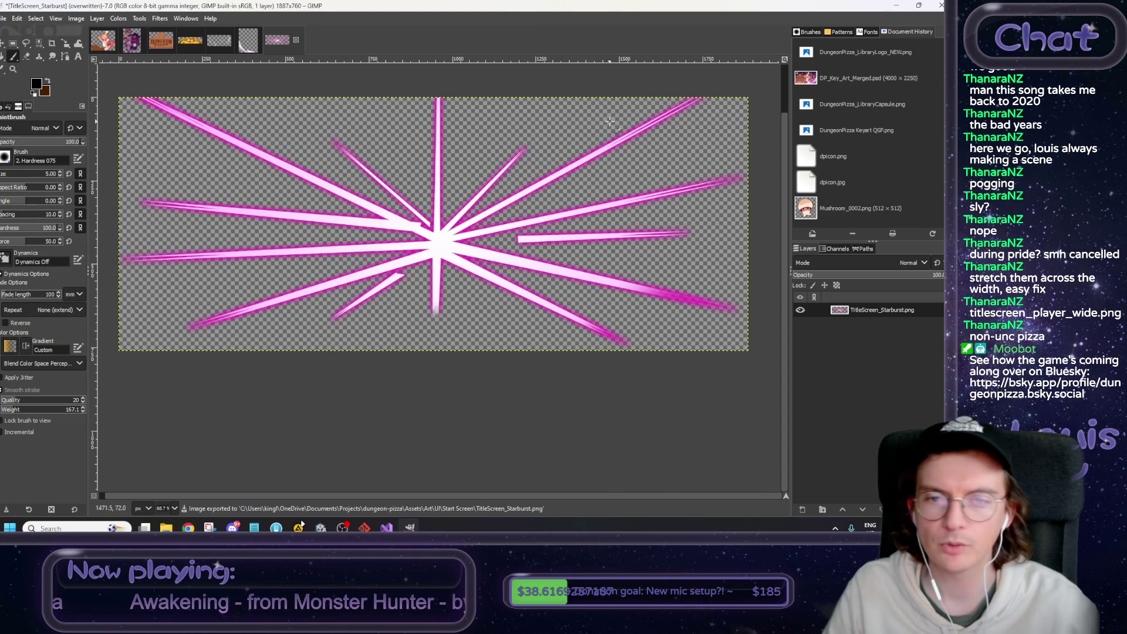
double_click(886, 6)
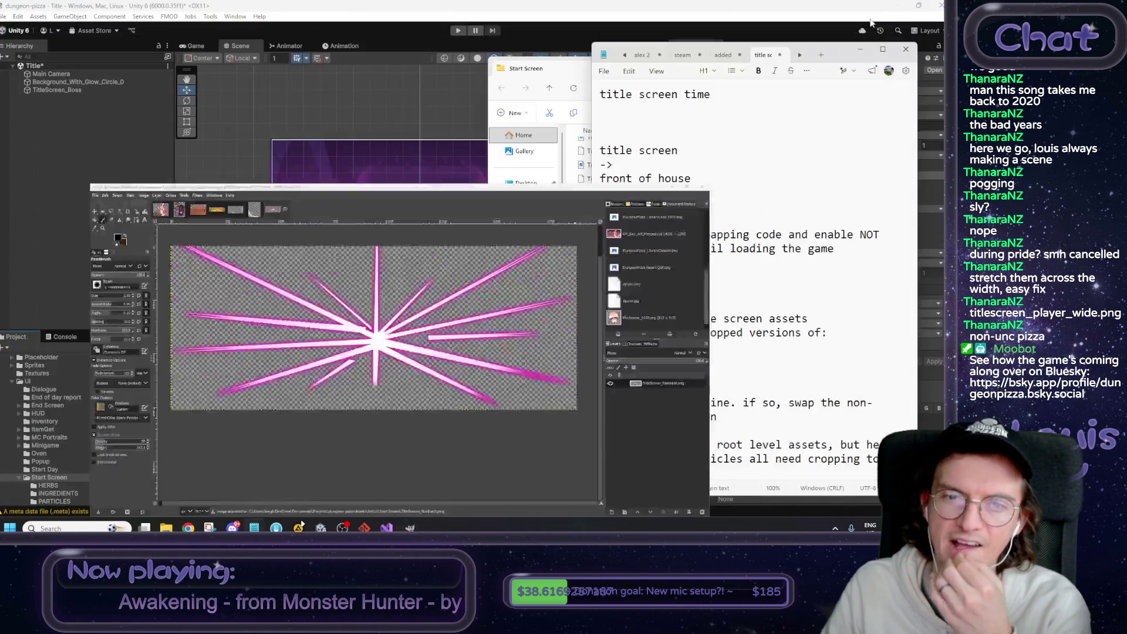
Back in Unity, select TitleScreen_Pizza_Smoke to view its 815×278 import settings.
click(508, 9)
click(370, 474)
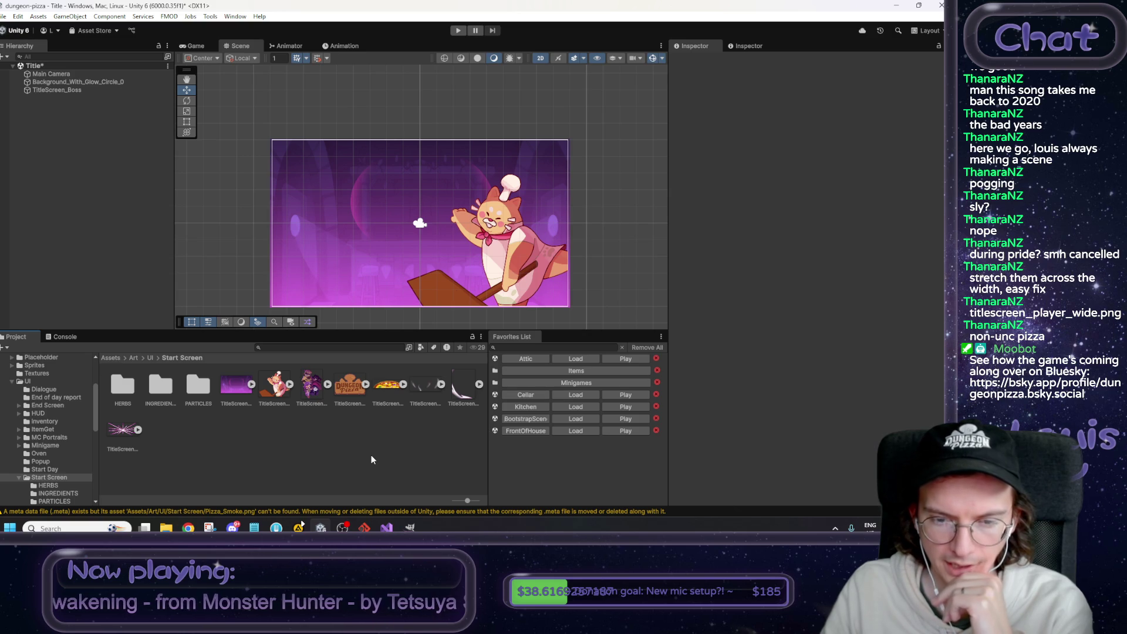
click(423, 383)
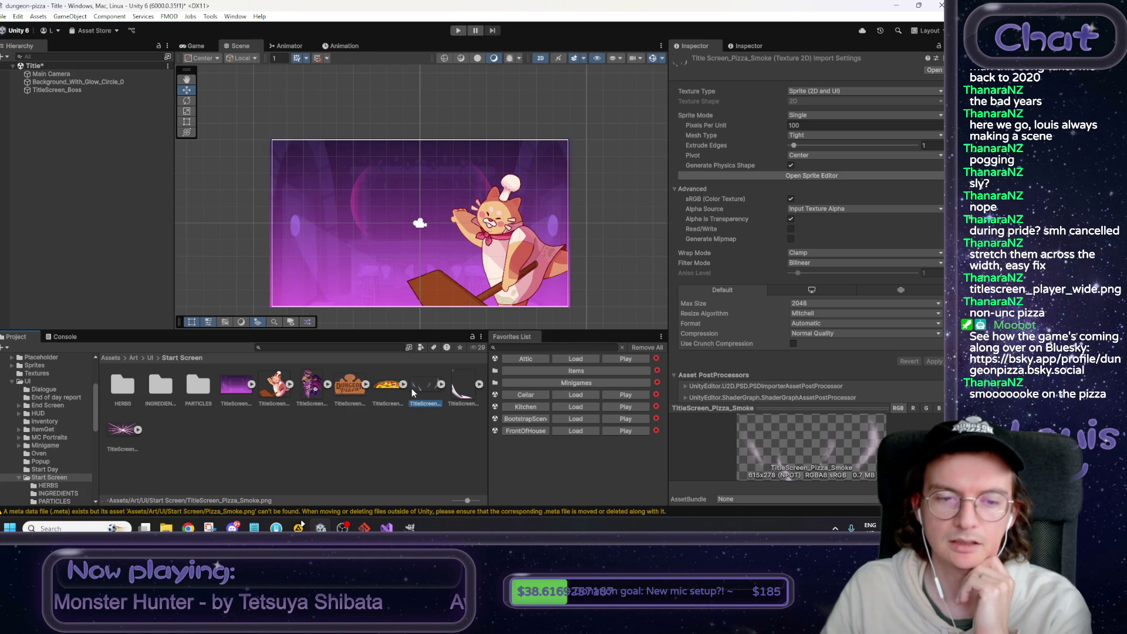
click(389, 452)
scroll(413, 320, up, 1)
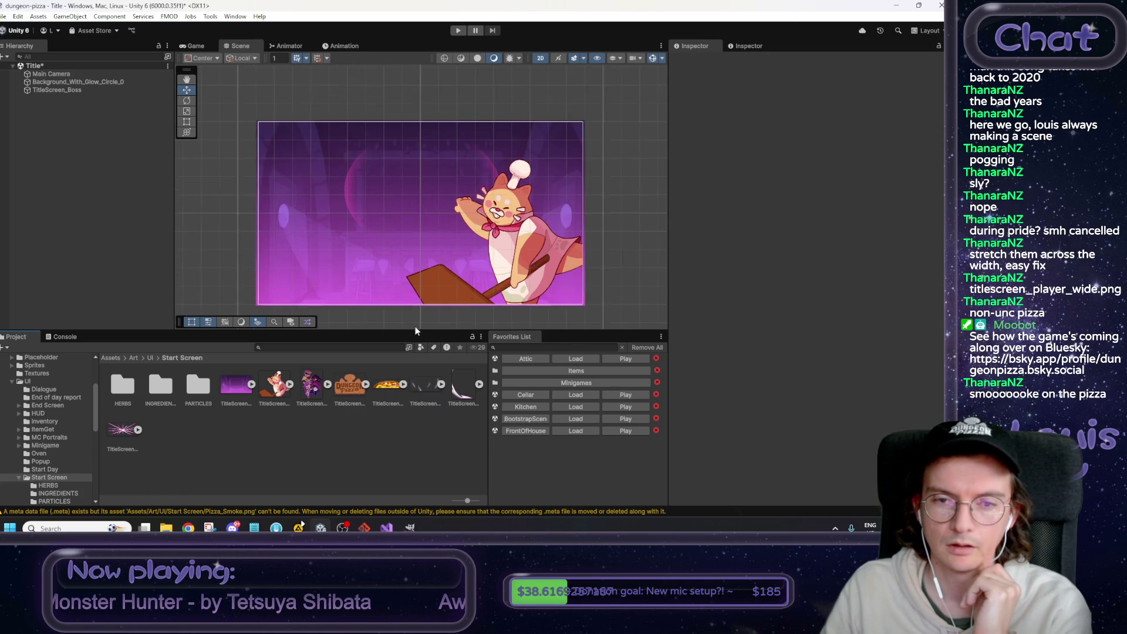
scroll(416, 329, up, 3)
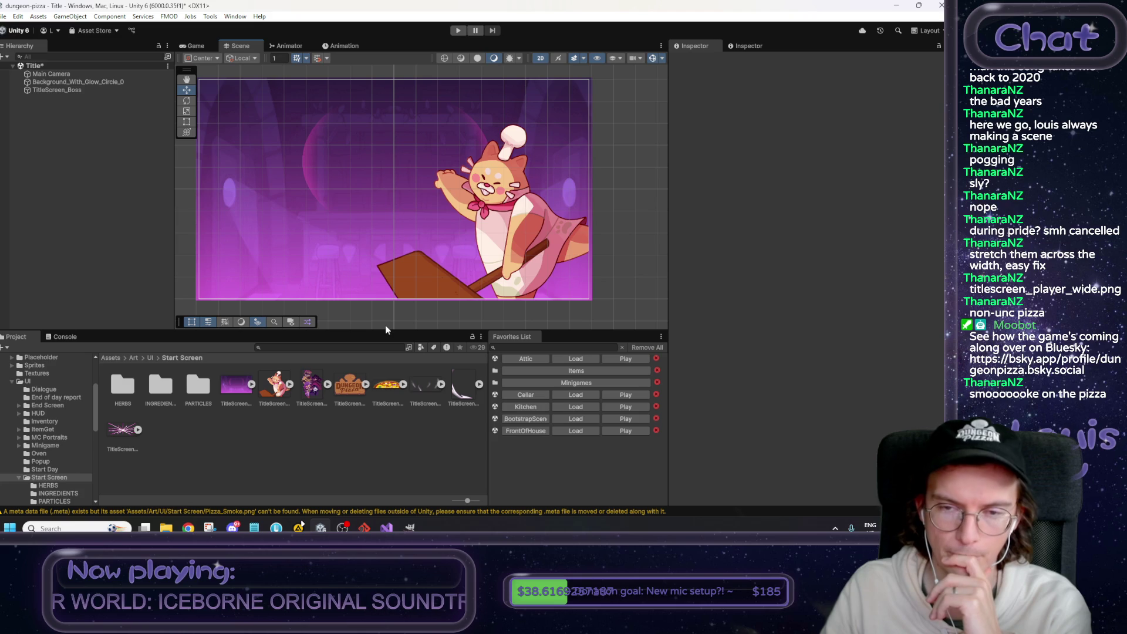
drag(386, 329, 403, 335)
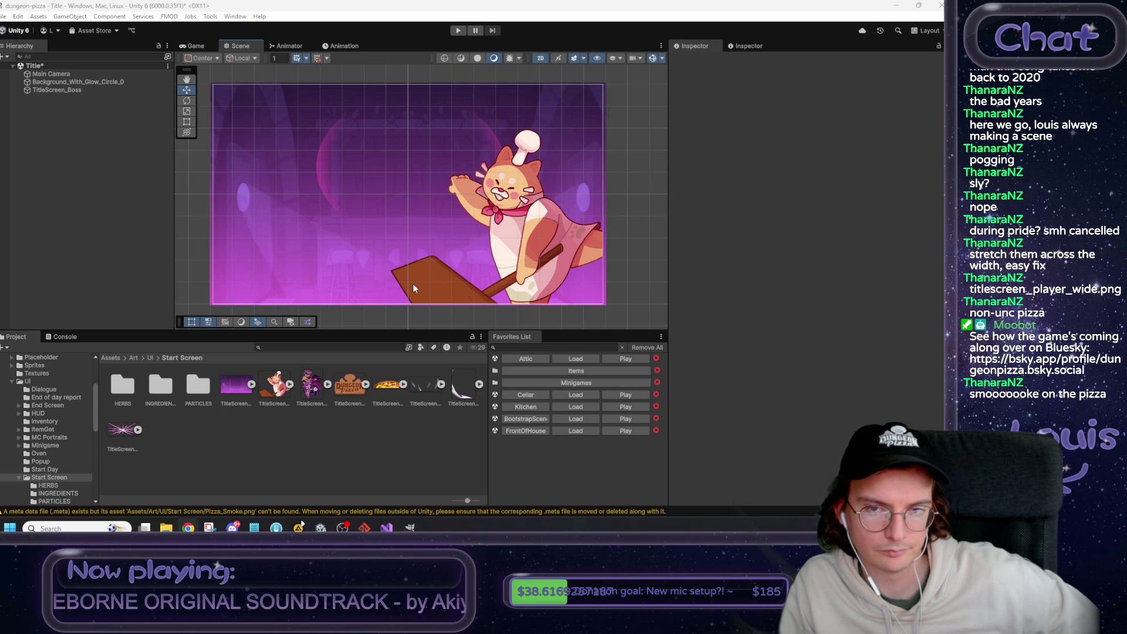
click(195, 46)
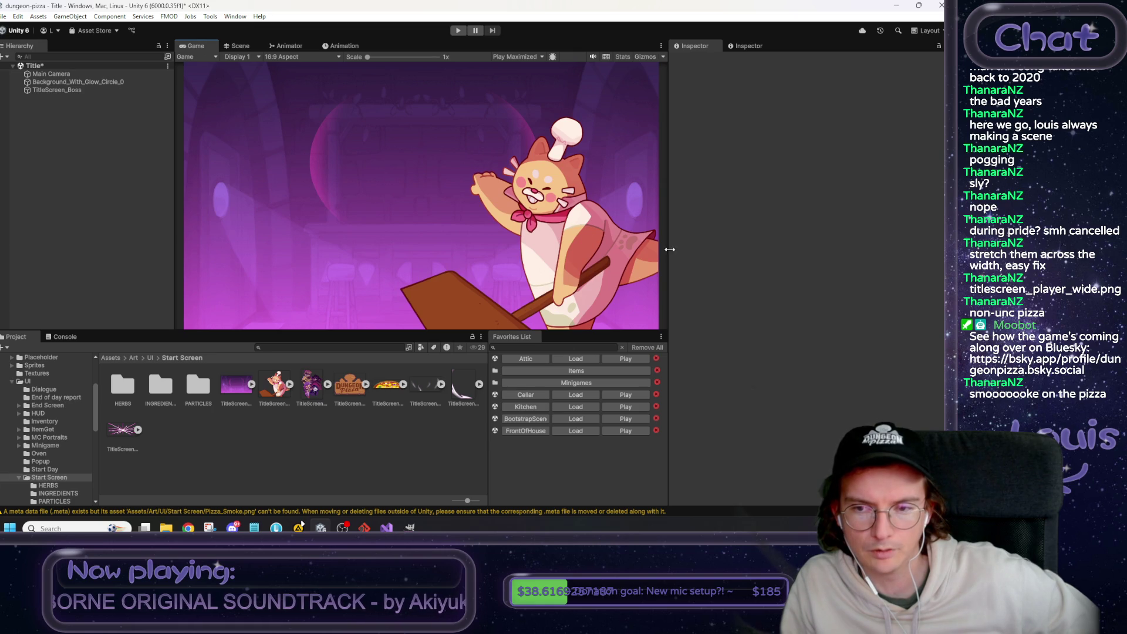
click(239, 49)
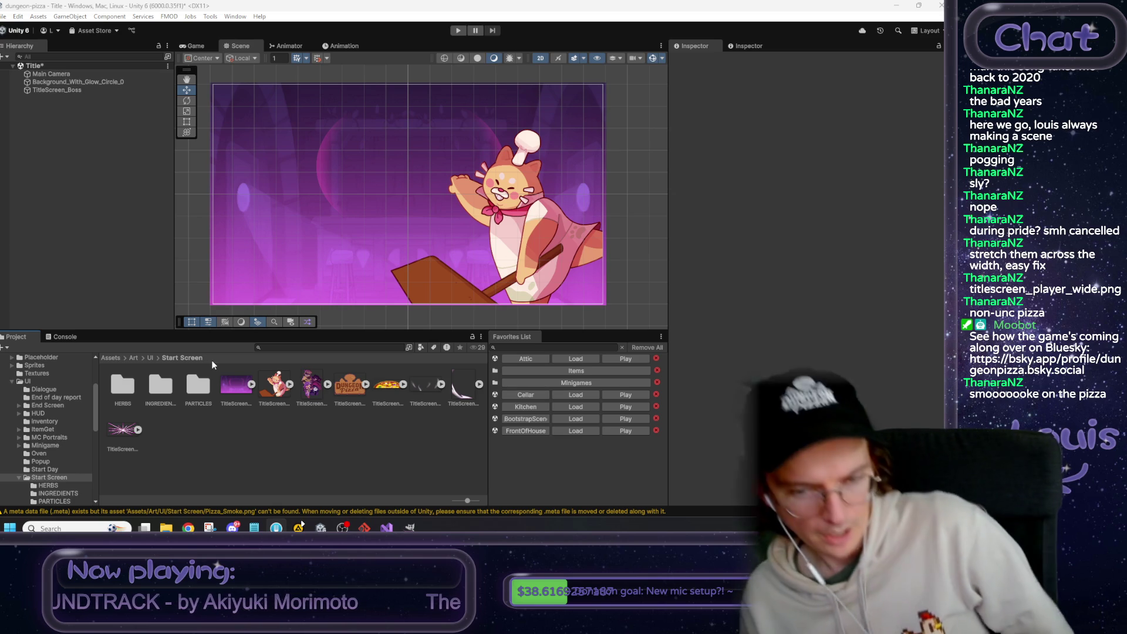
Write 'started work on title screen' in the notes under the bootstrapping item.
key(alt+Tab)
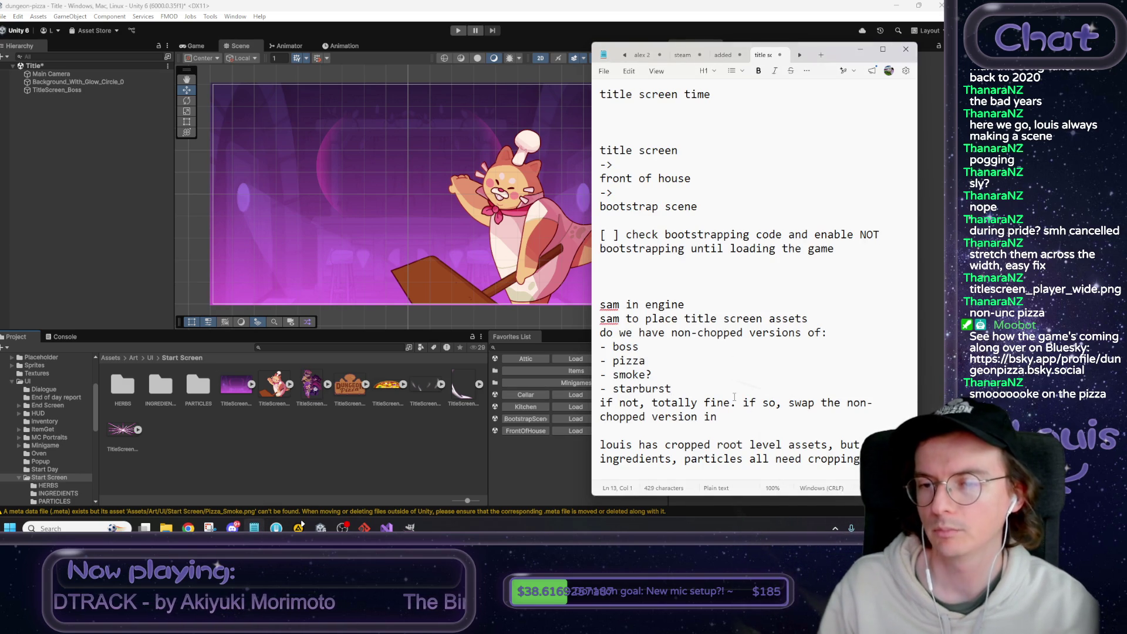
text(started work on tit)
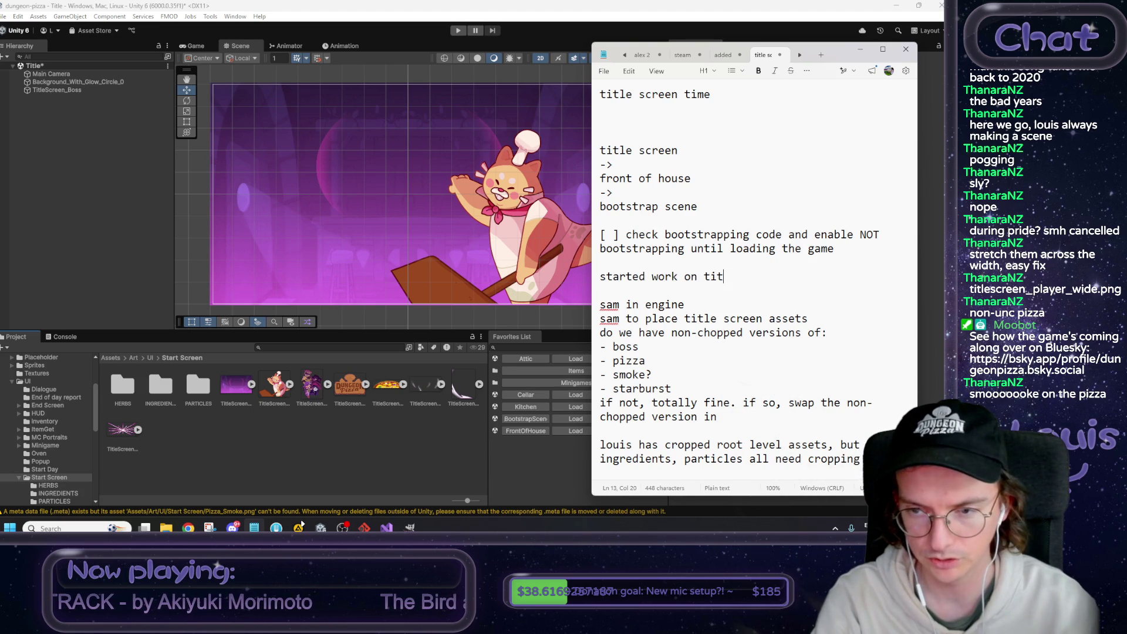
text(le screen,)
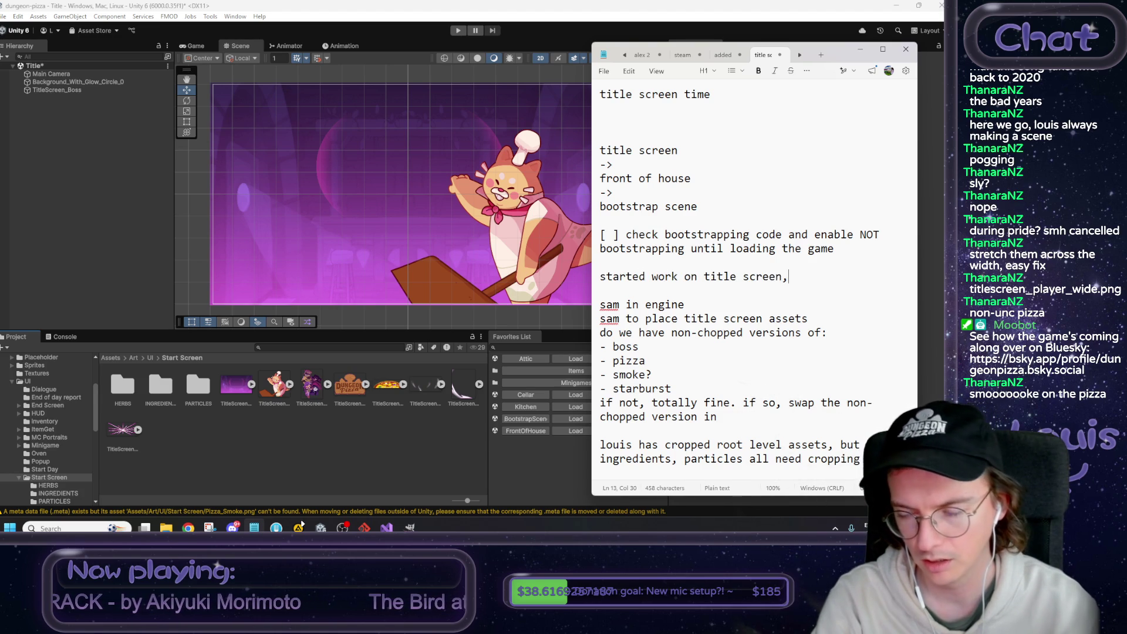
key(BackSpace)
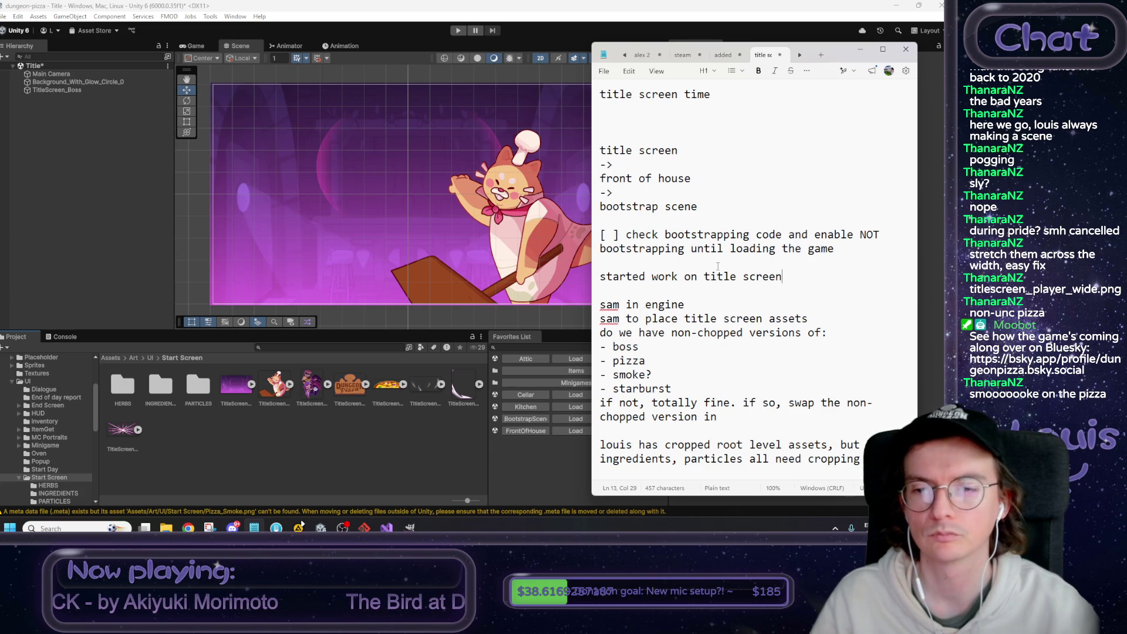
Save the Title scene in Unity with Ctrl+S.
key(alt+Tab)
key(ctrl+s)
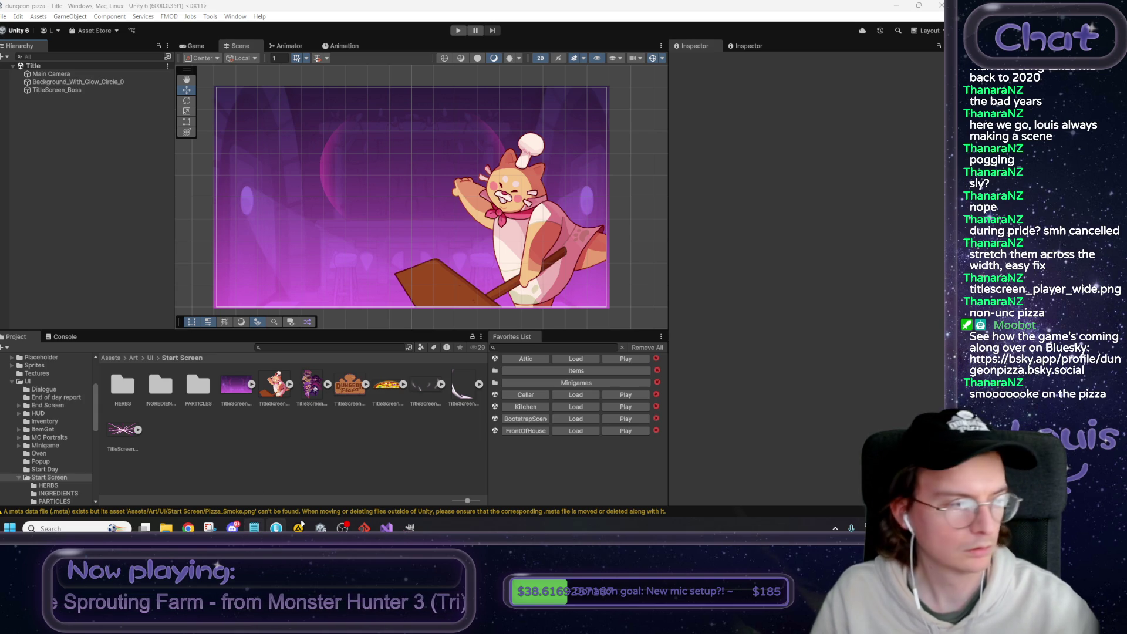
click(259, 527)
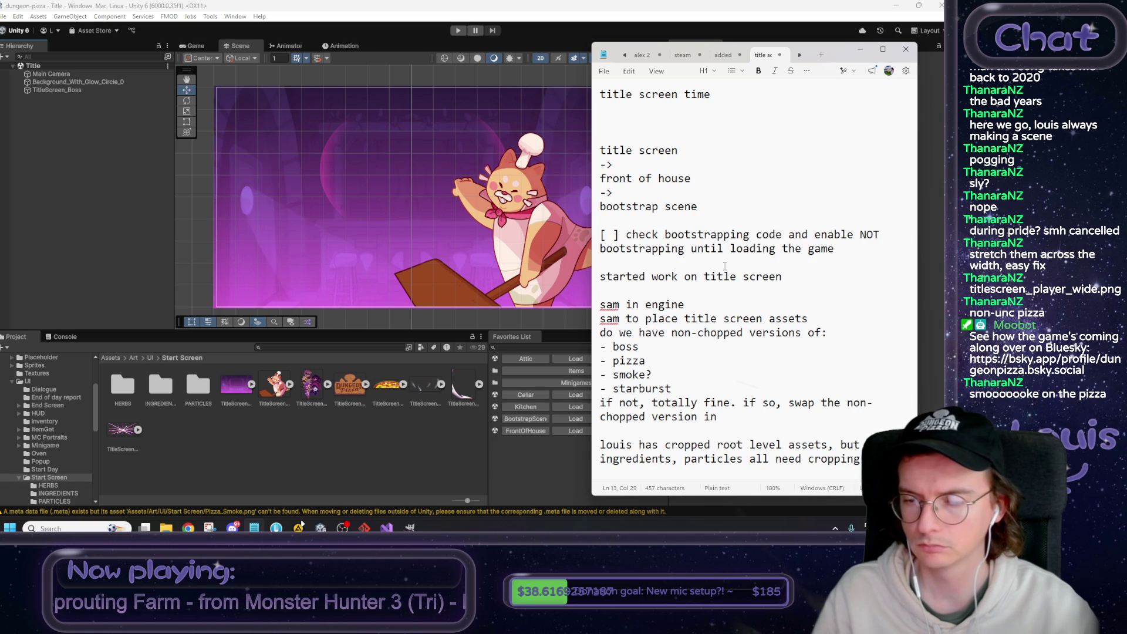
Select the new note line, let Unity recompile scripts, and minimize Visual Studio.
key(shift+Home)
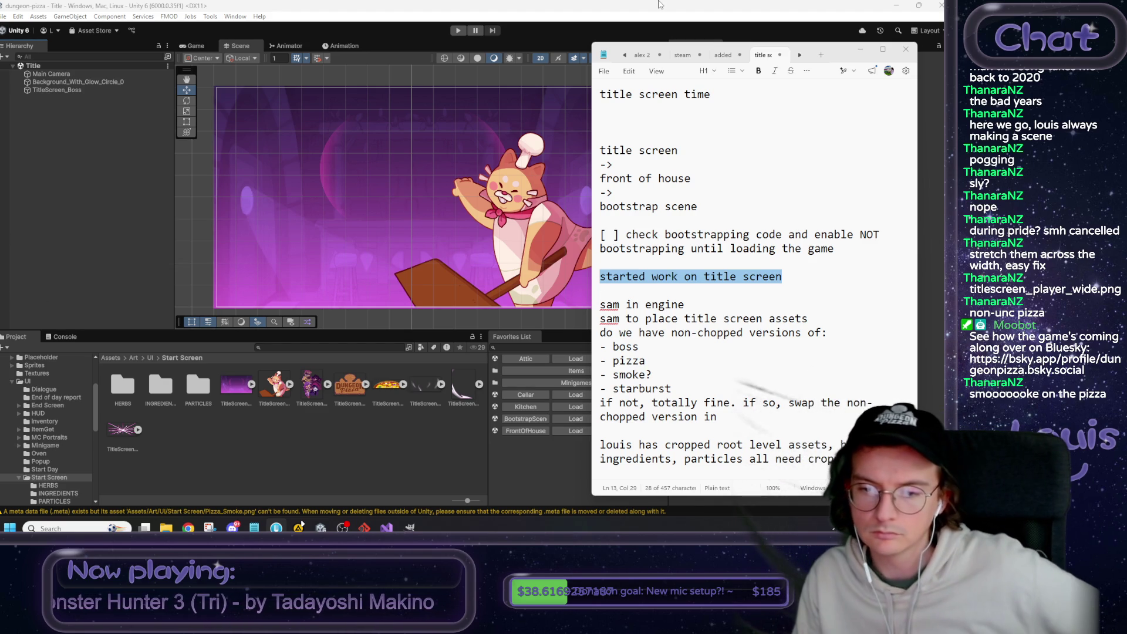
click(734, 2)
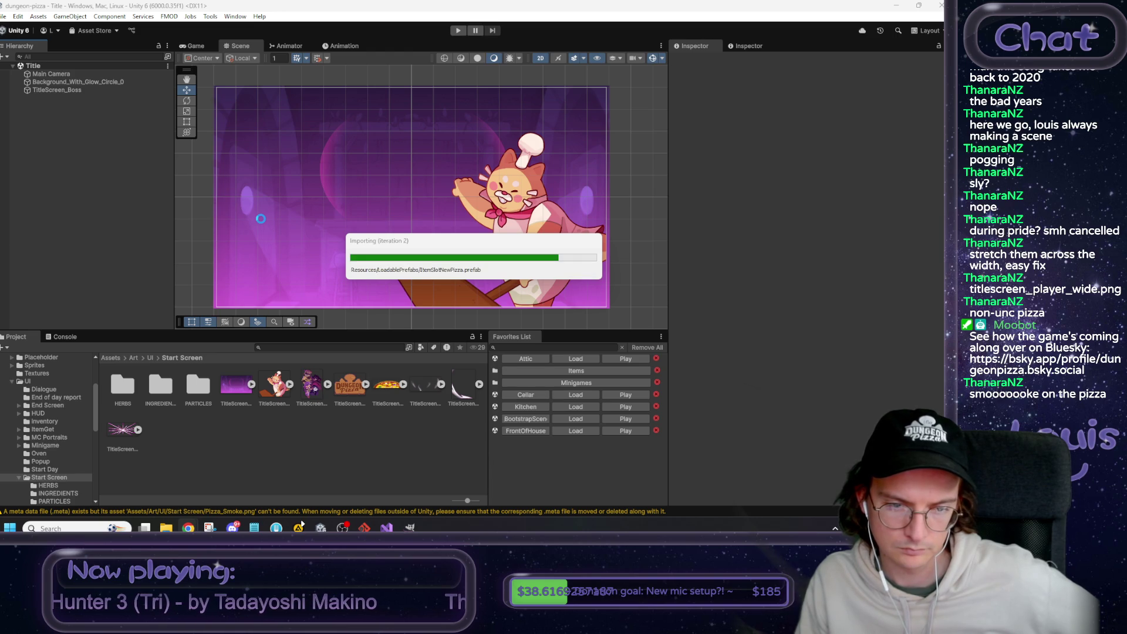
key(alt+Tab)
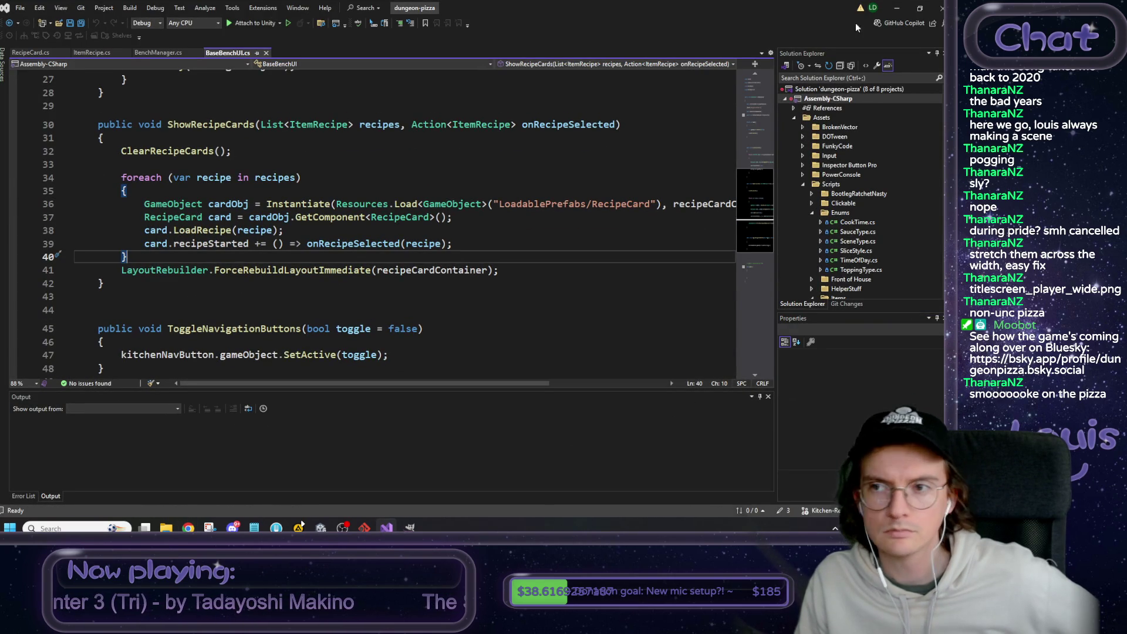
click(896, 8)
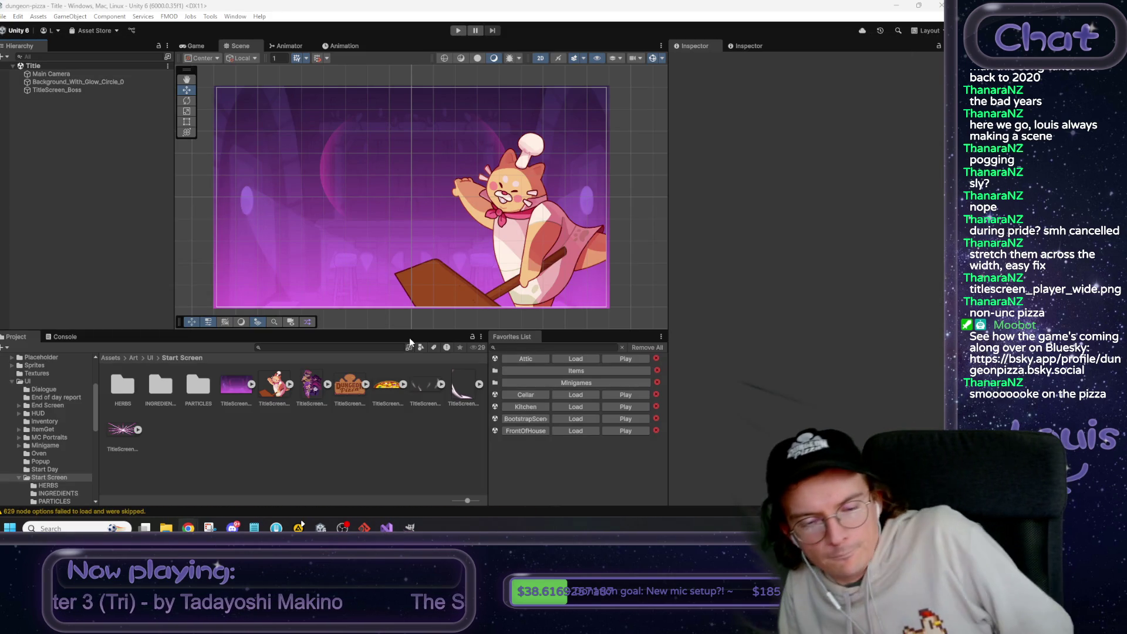
Add a UI Button from the Hierarchy menu, creating Canvas and EventSystem, and preview it in Game view.
right_click(115, 200)
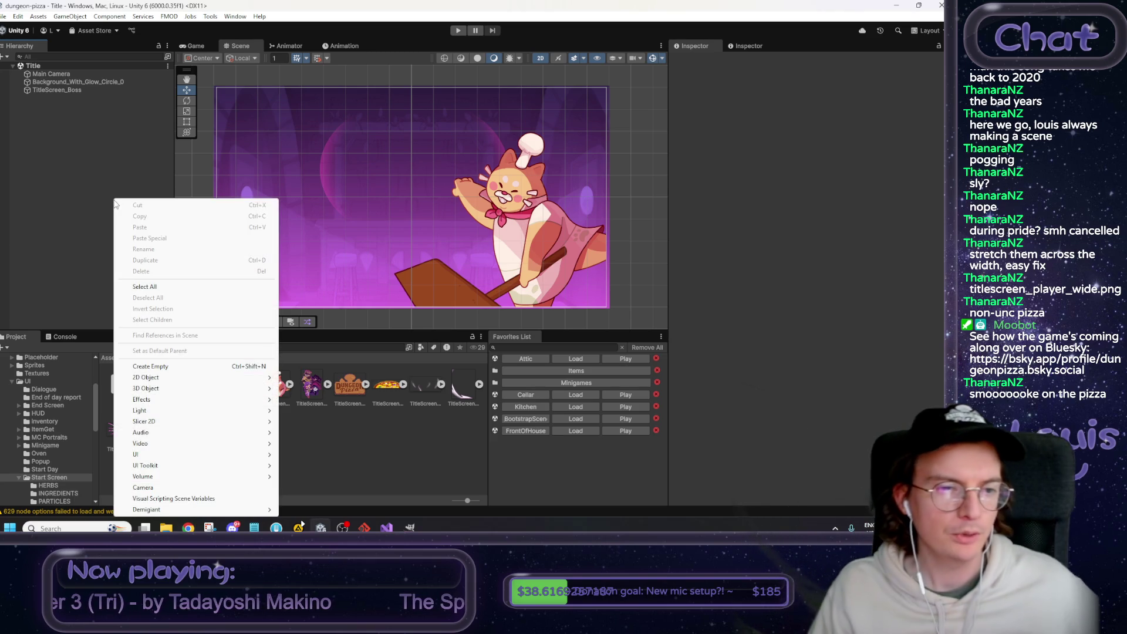
mouse_move(188, 399)
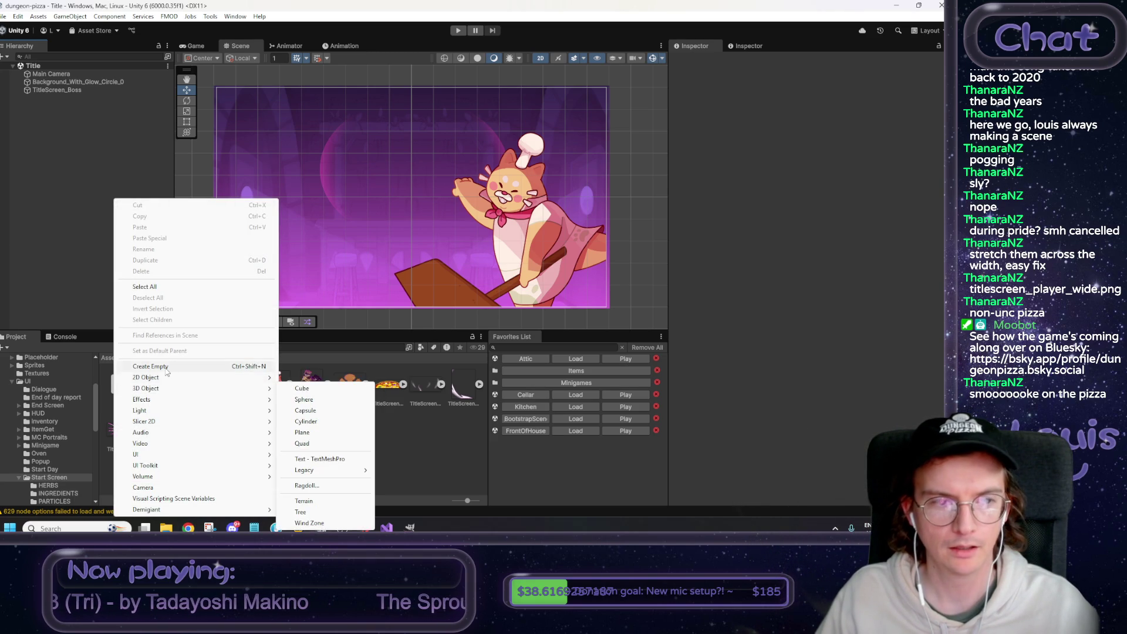
mouse_move(162, 455)
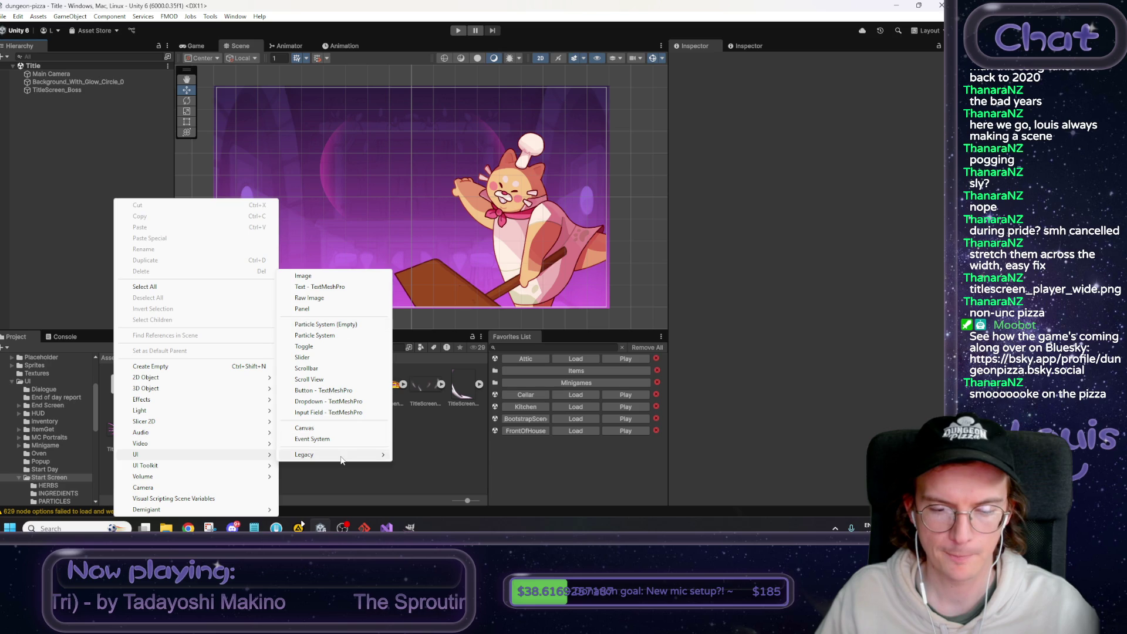
mouse_move(342, 460)
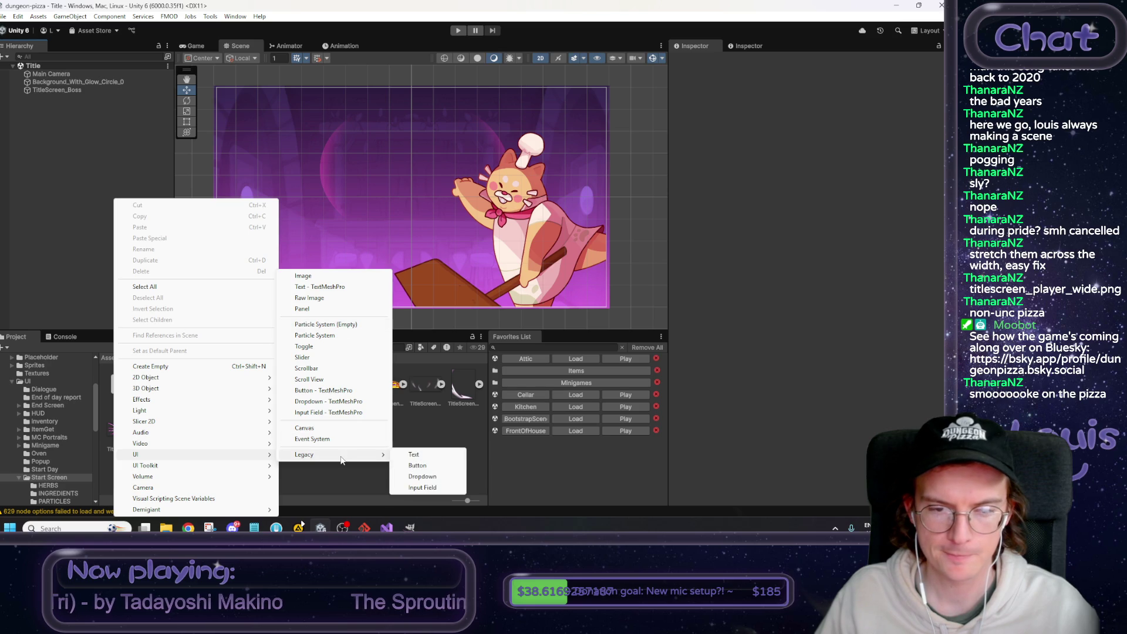
click(329, 391)
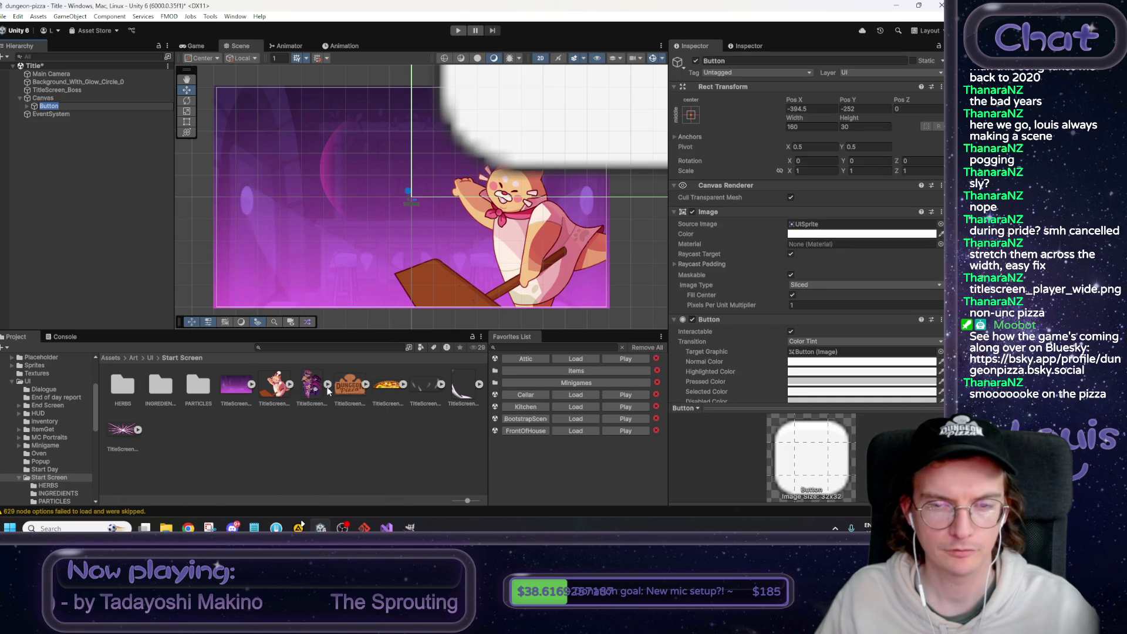
click(195, 46)
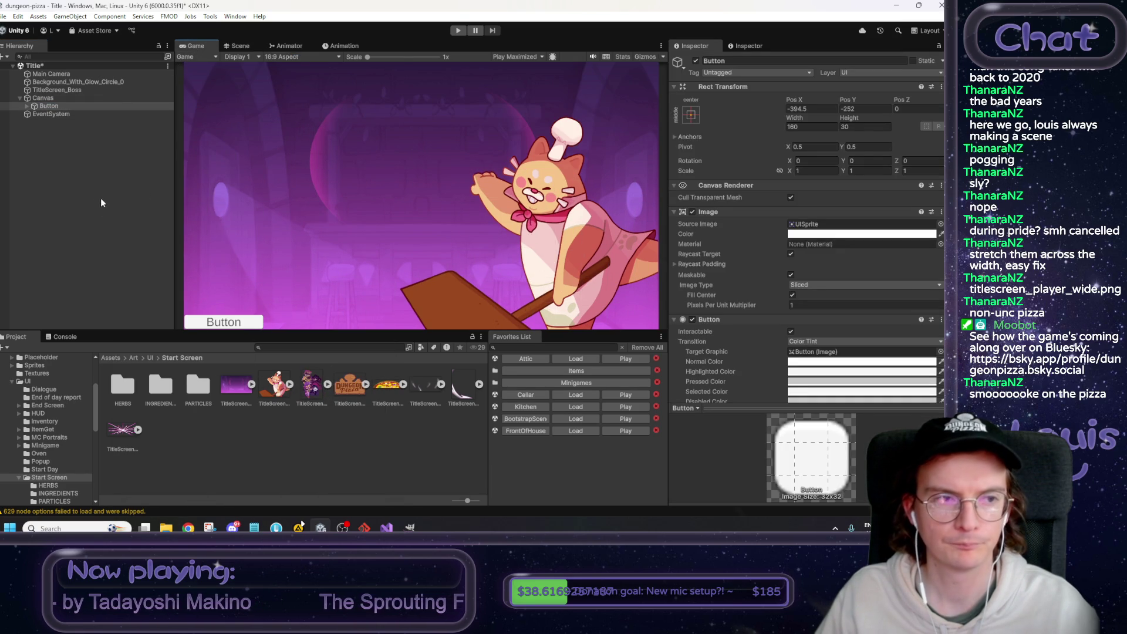
click(51, 99)
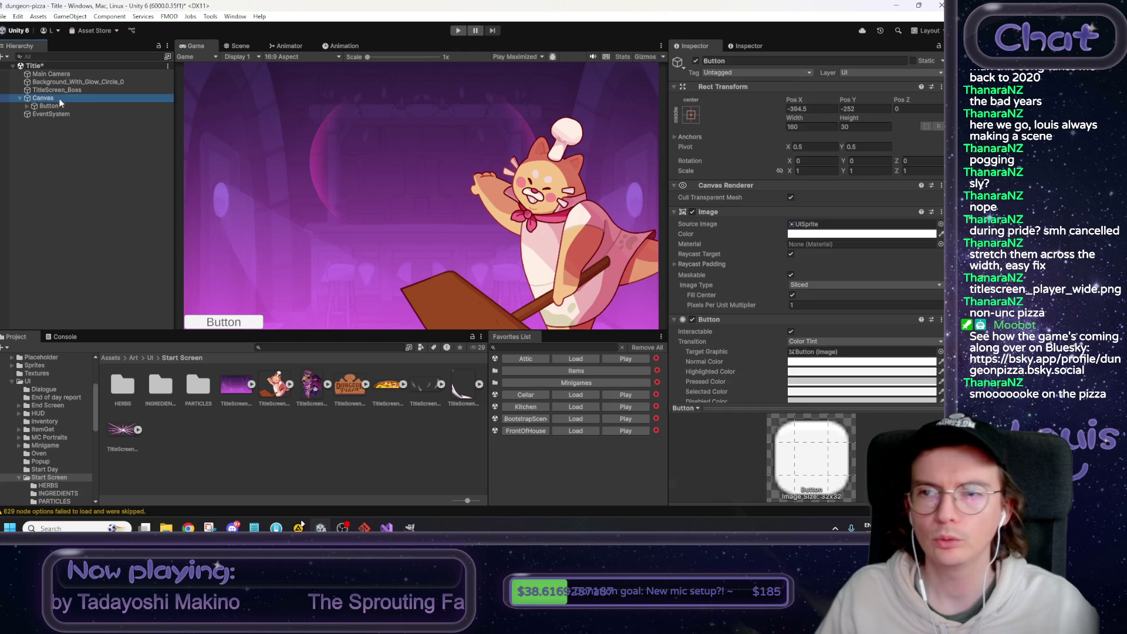
right_click(50, 105)
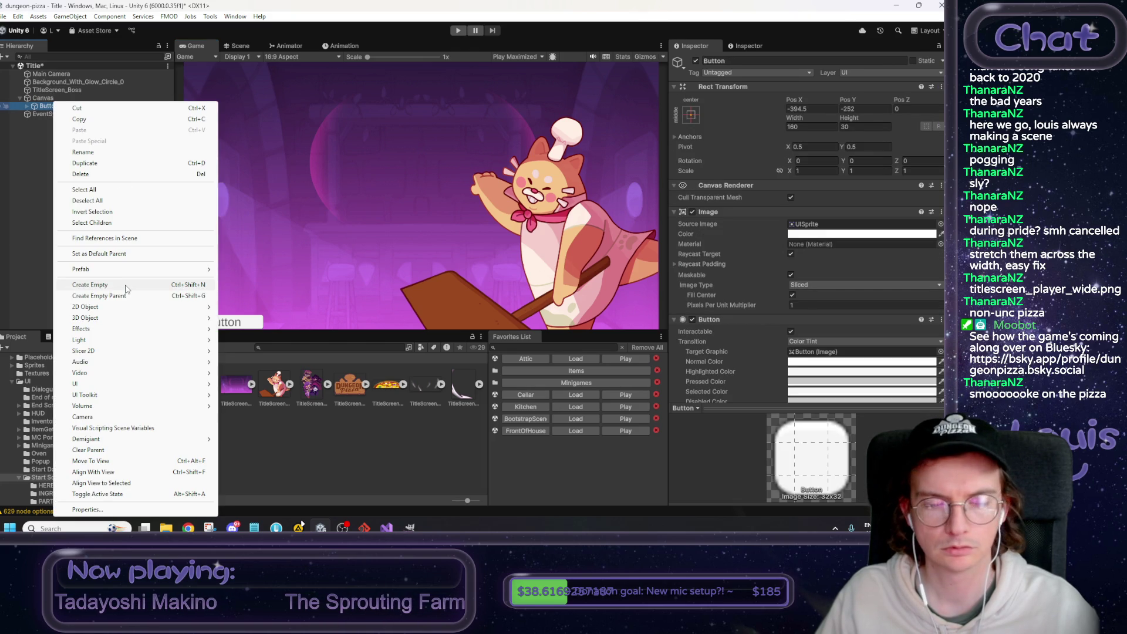
Wrap the Button in a new parent named Panel and stretch it to fill the canvas.
click(125, 296)
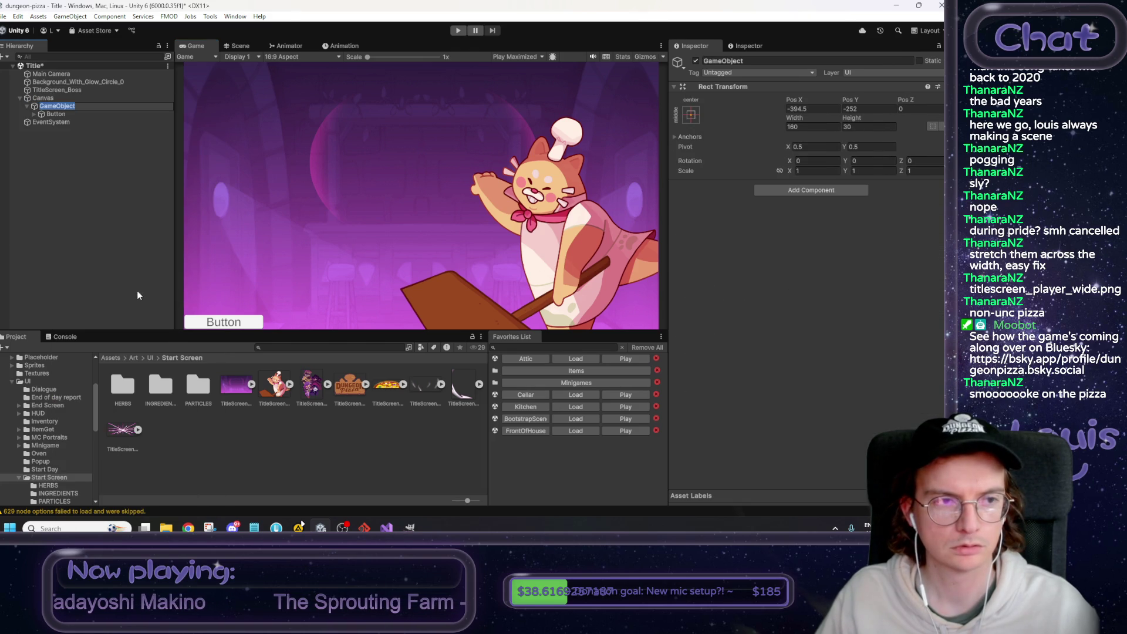
text(Panel)
key(Return)
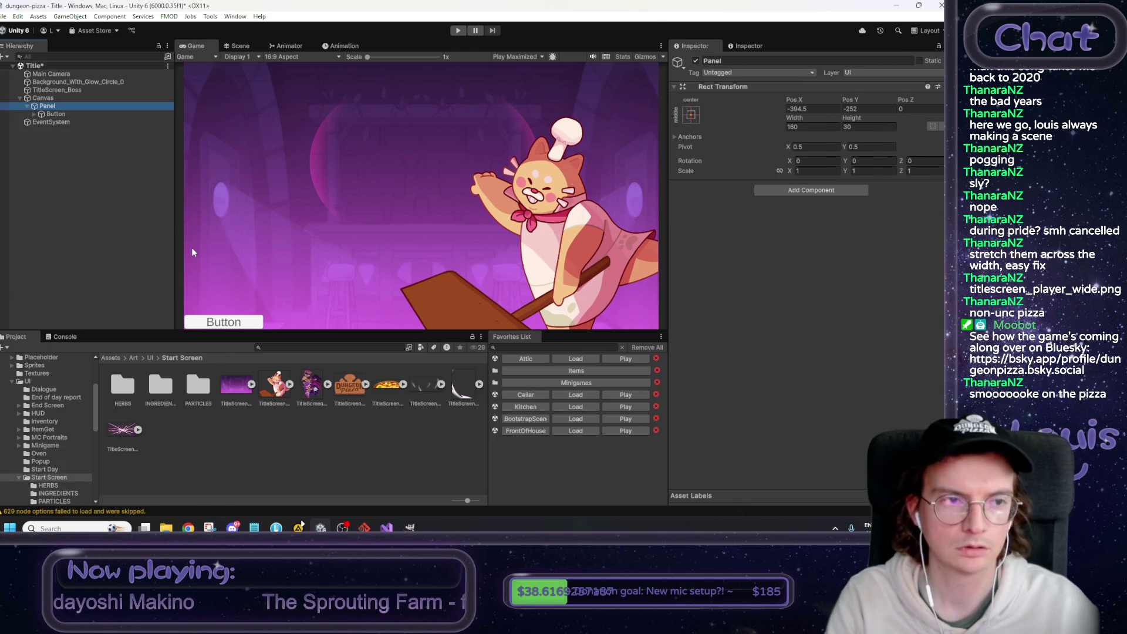
click(684, 119)
click(798, 265)
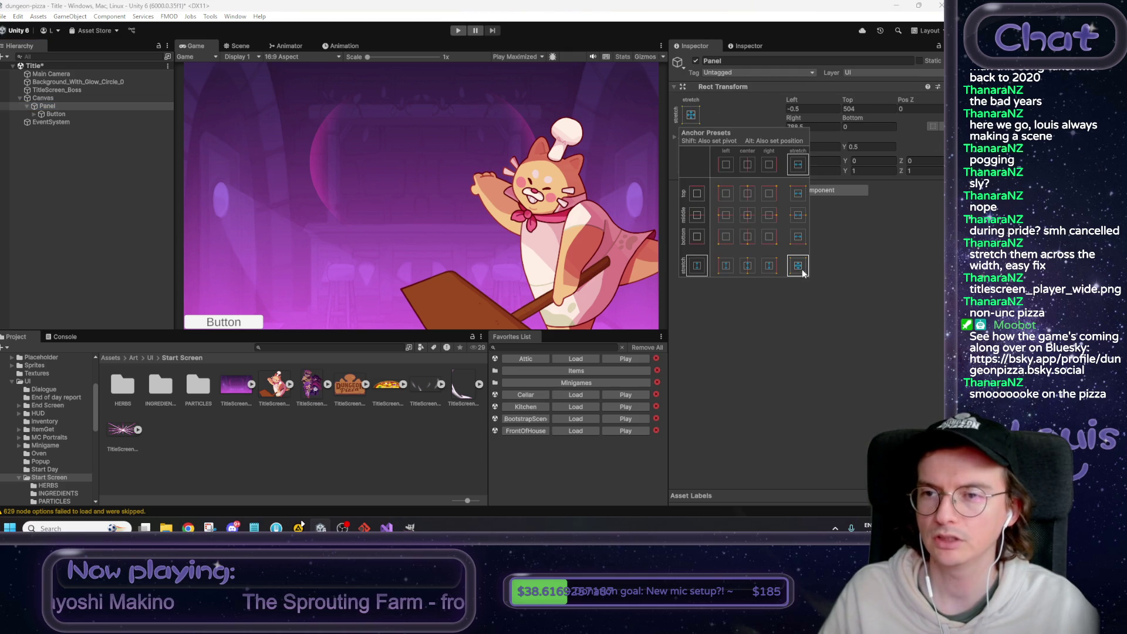
click(819, 321)
Reveal the Panel's anchor values and drag its anchors inward in the Scene view.
click(691, 115)
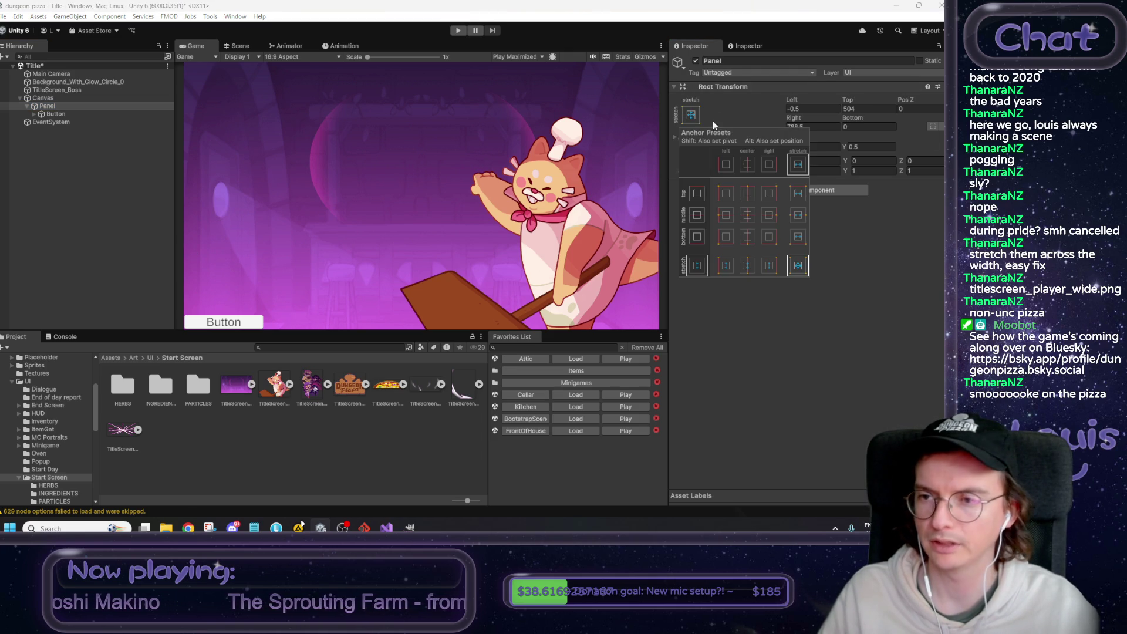
click(813, 111)
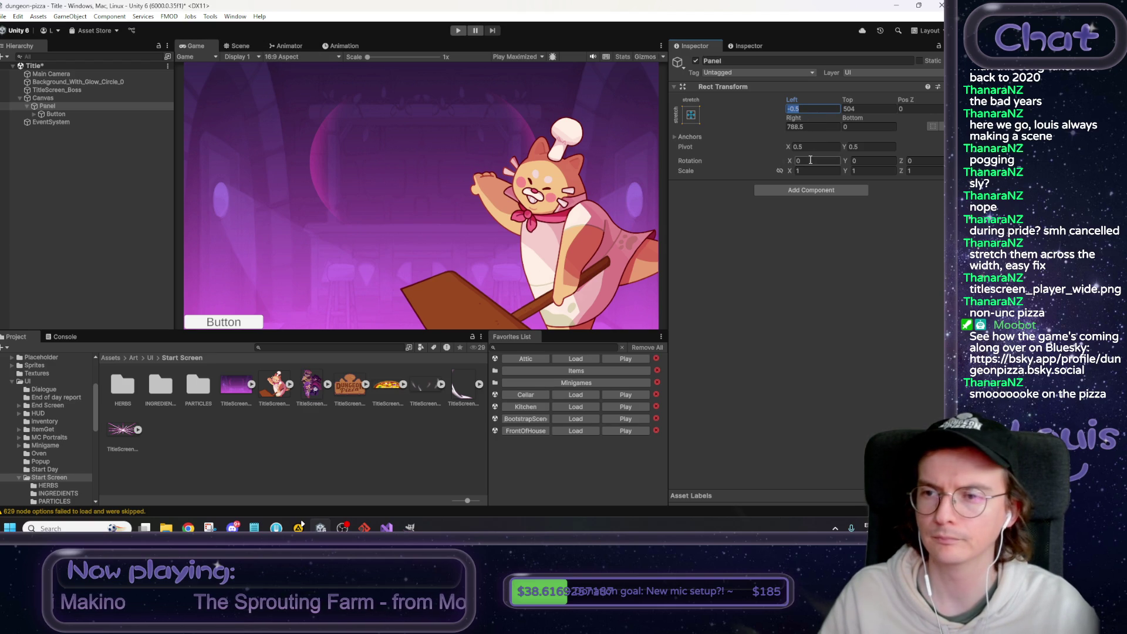
click(674, 136)
click(809, 146)
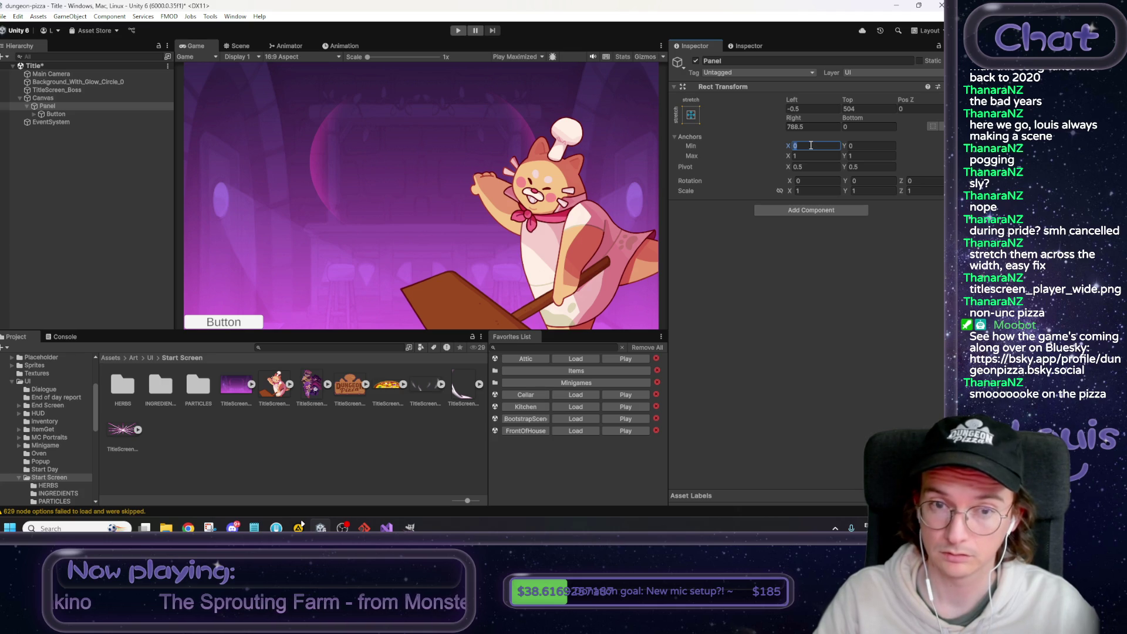
click(234, 46)
double_click(64, 113)
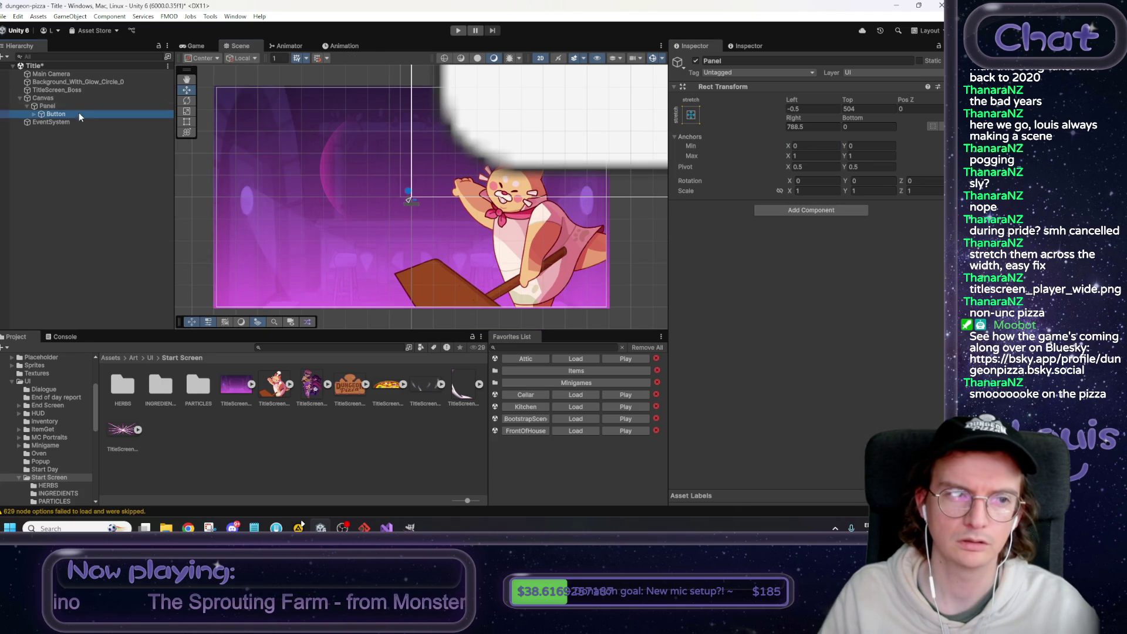
click(48, 106)
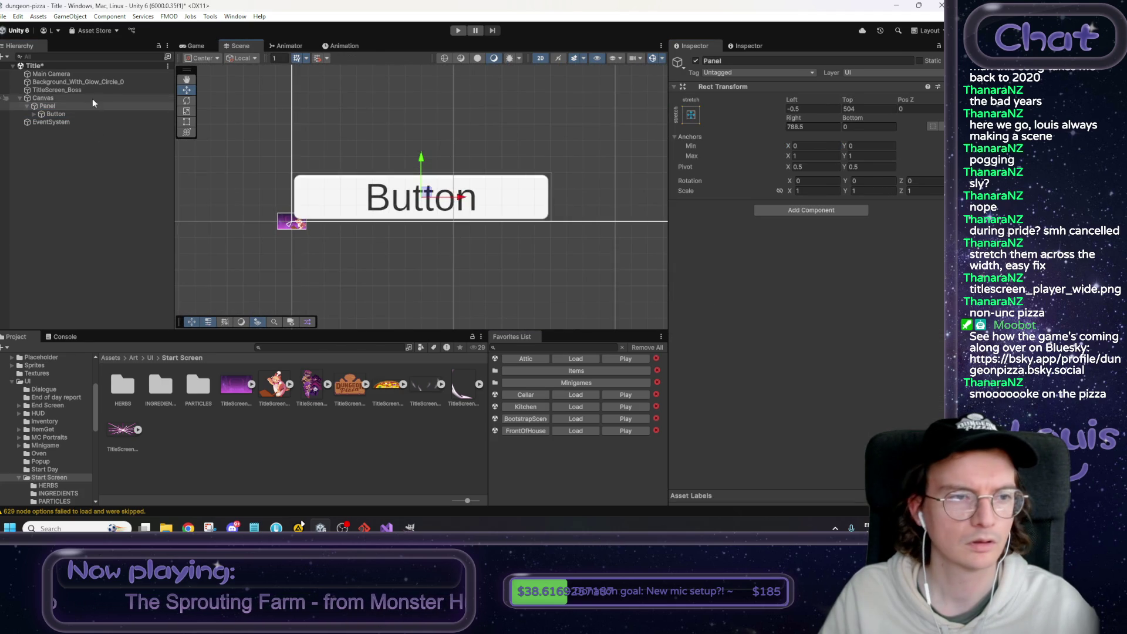
double_click(96, 99)
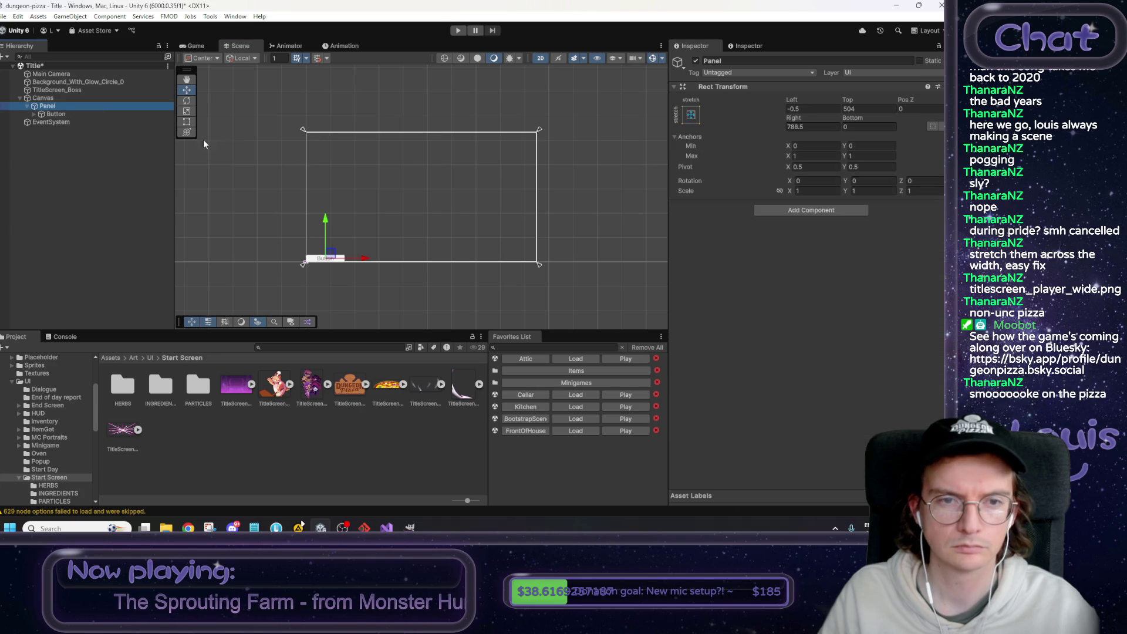
click(306, 133)
drag(306, 132, 370, 198)
drag(537, 265, 473, 221)
Set the Panel's anchors to Min 0.3/0.3 and Max 0.7/0.45.
click(815, 146)
text(0)
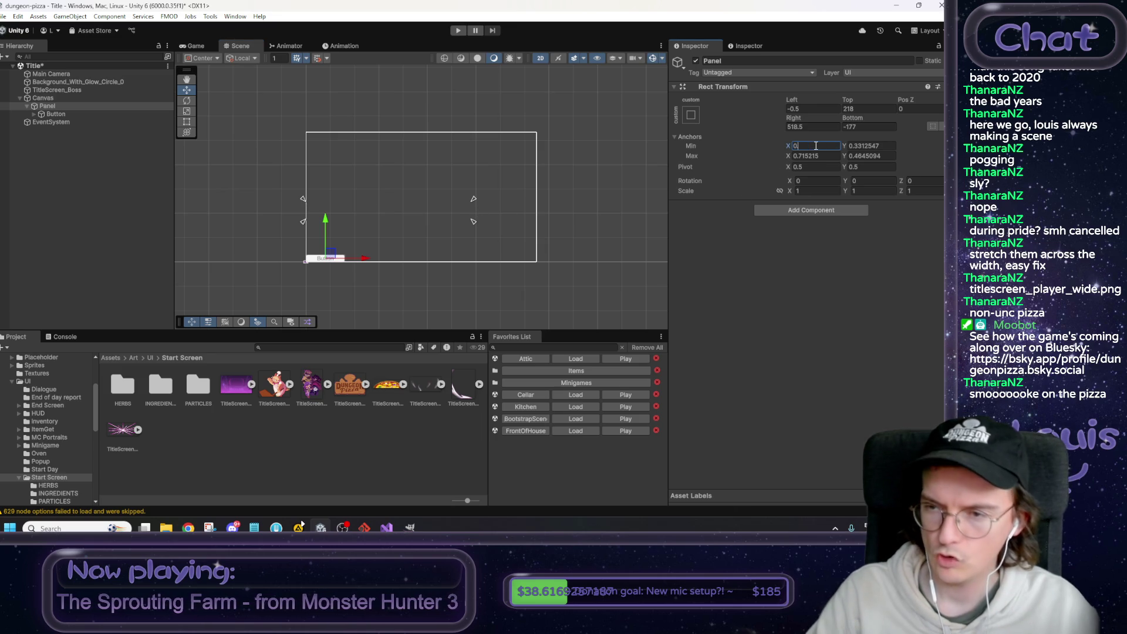
text(.3)
key(Tab)
text(0.3)
key(Tab)
text(0.7)
key(Tab)
text(0.45)
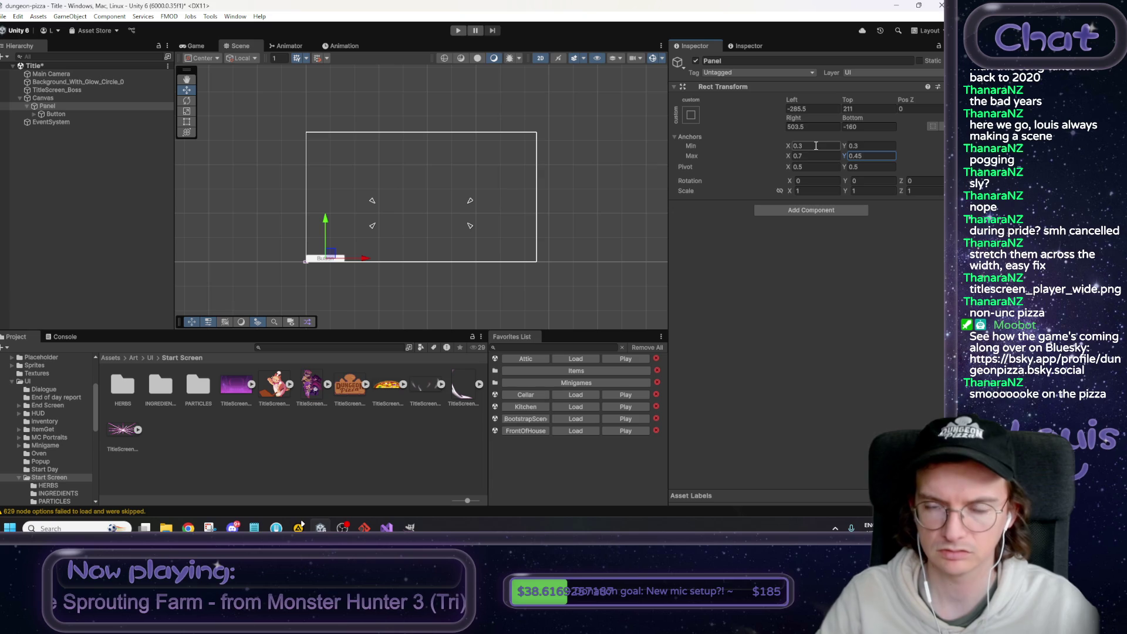
Zero the Panel's Left, Top, Right and Bottom offsets.
click(823, 108)
text(0)
key(Tab)
text(0)
key(Tab)
key(Tab)
text(0)
key(Tab)
text(0)
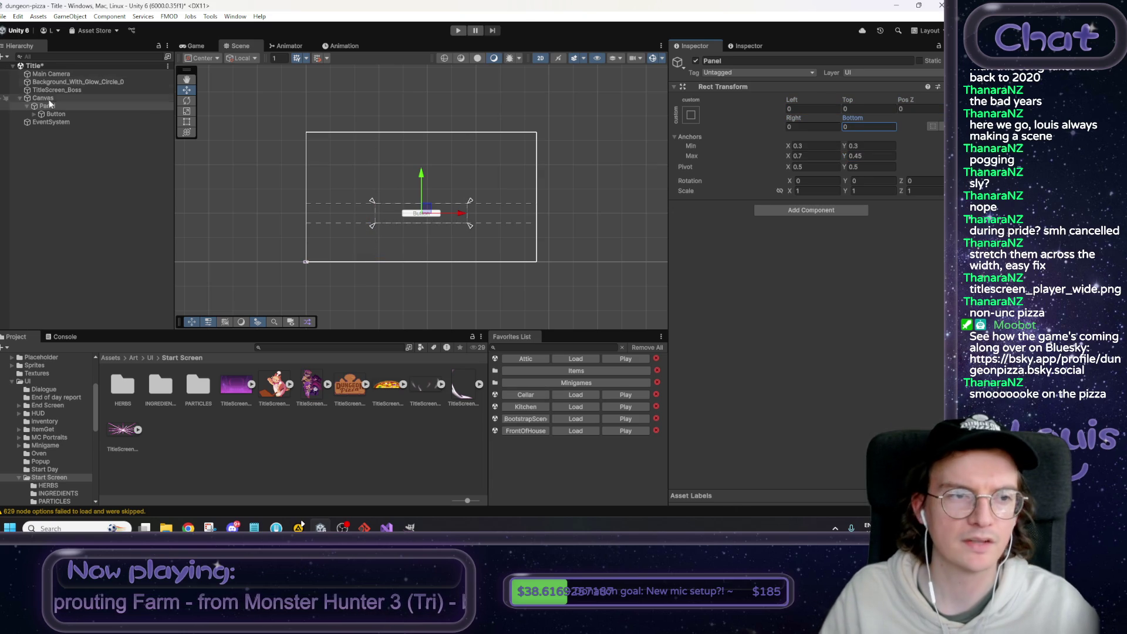
Stretch the Button to fill the Panel with all offsets set to 0.
click(106, 114)
click(691, 114)
click(798, 265)
click(814, 109)
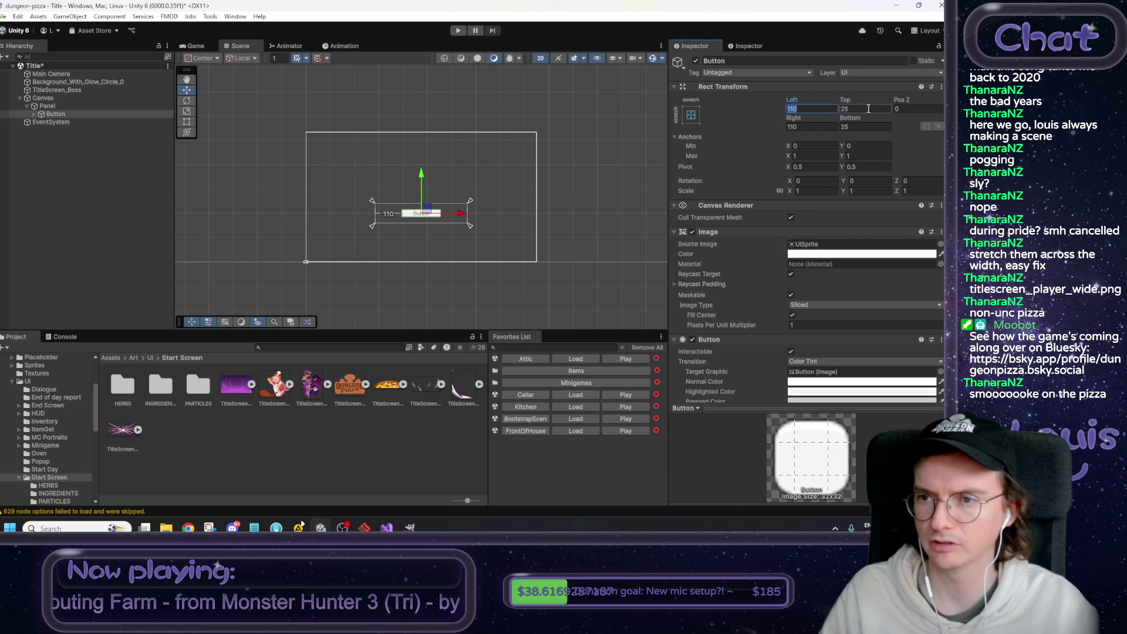
text(0)
click(866, 107)
text(0)
key(Tab)
key(Tab)
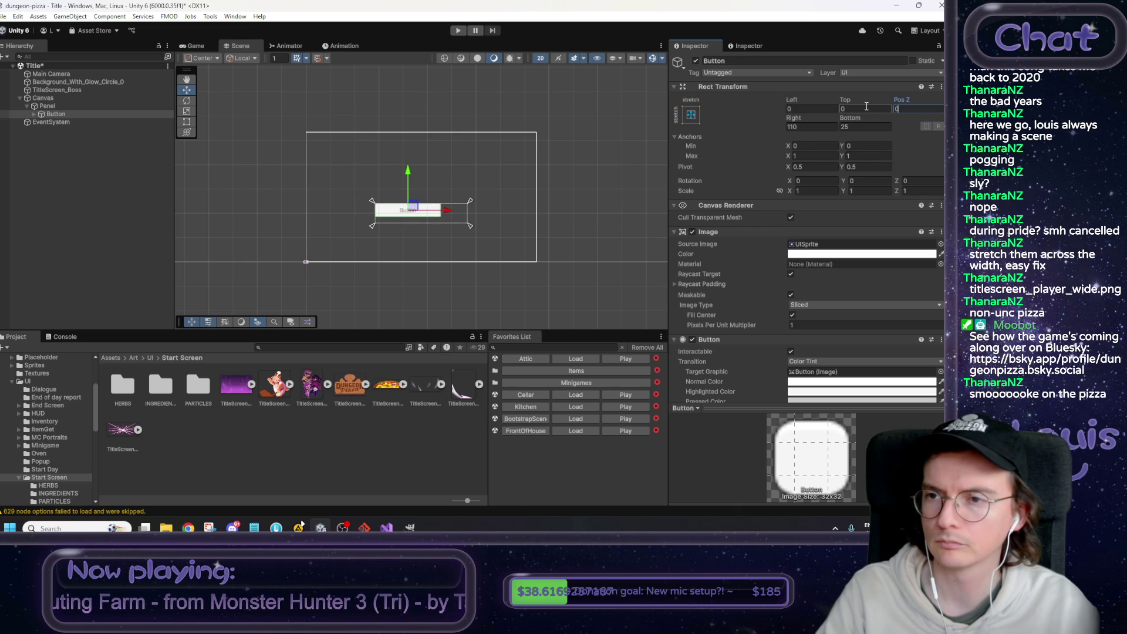
text(0)
key(Tab)
text(0)
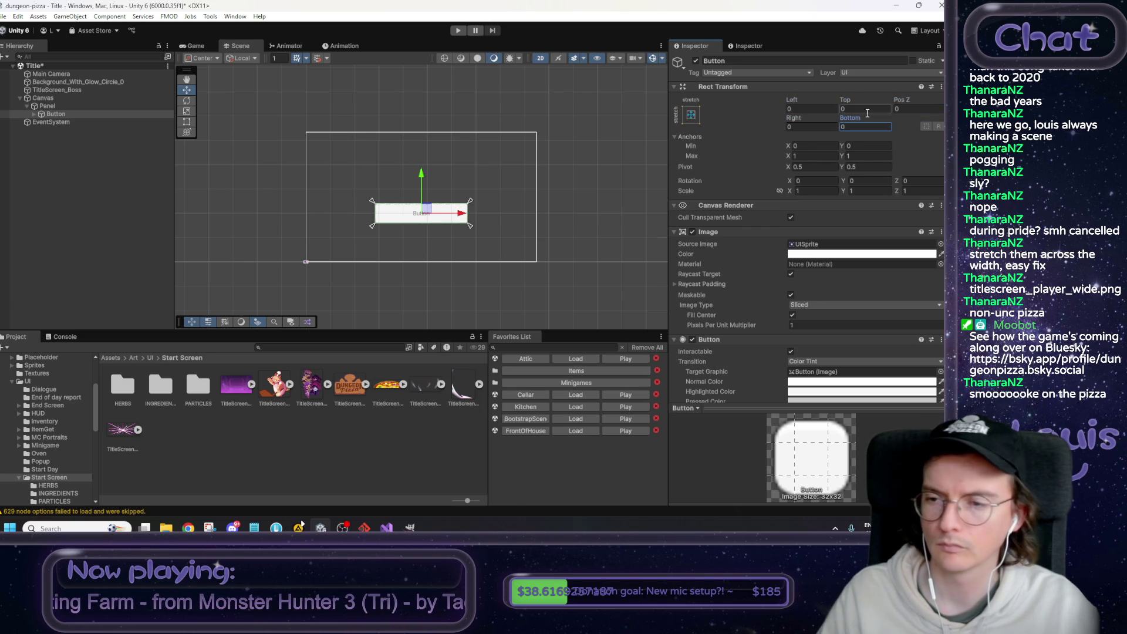
Set the button label's Font Asset to Primitive SDF.
scroll(857, 104, down, 5)
click(33, 113)
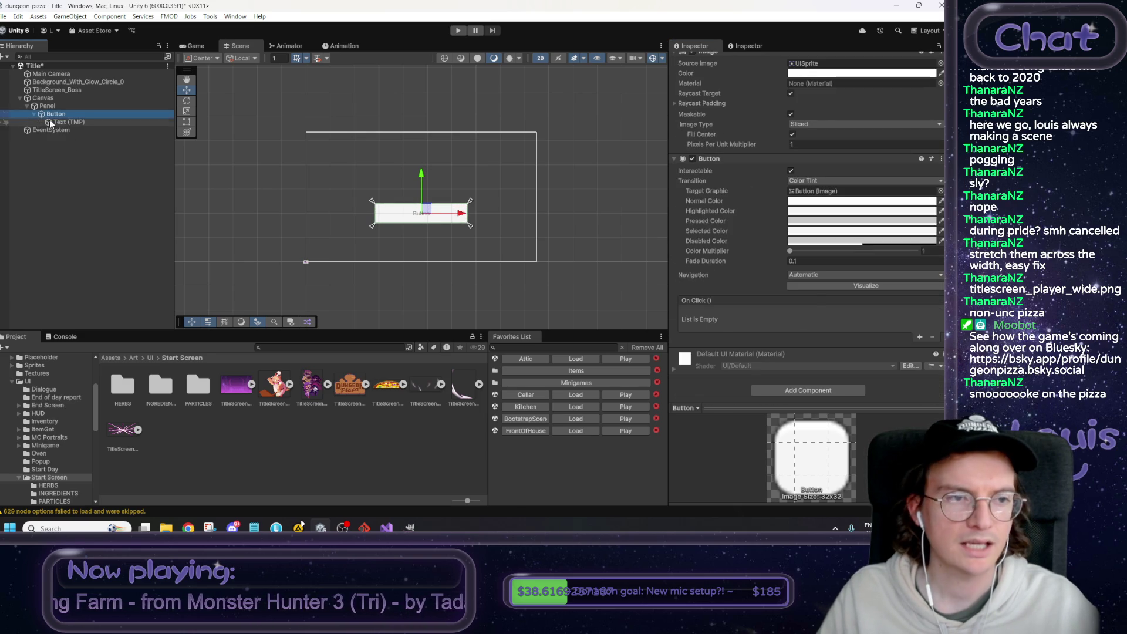
click(44, 122)
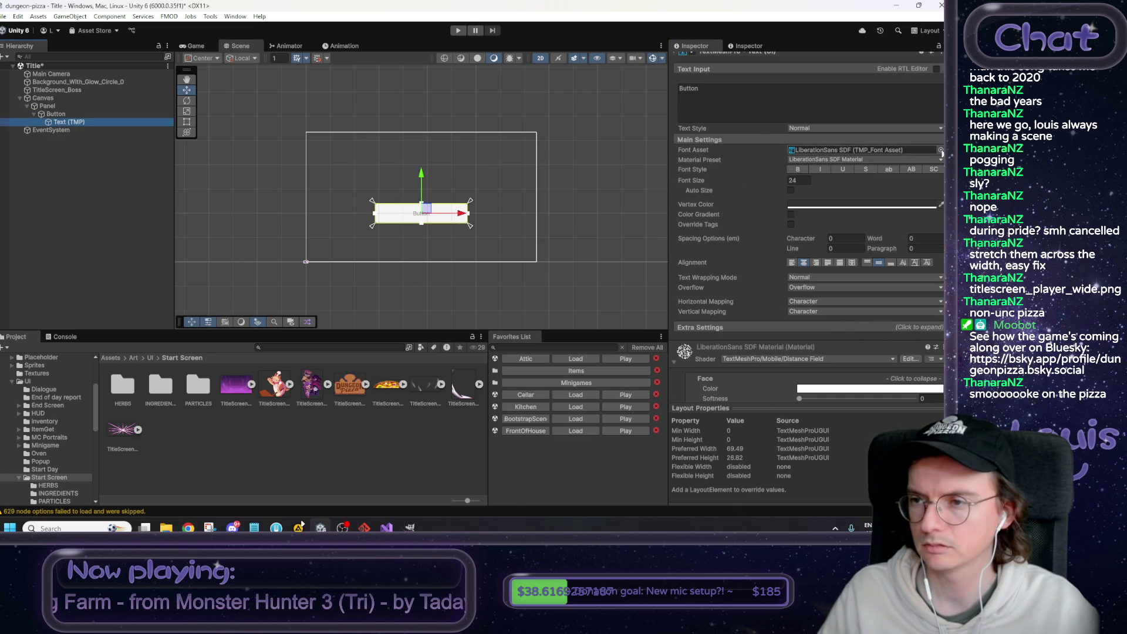
click(940, 150)
click(780, 198)
click(780, 183)
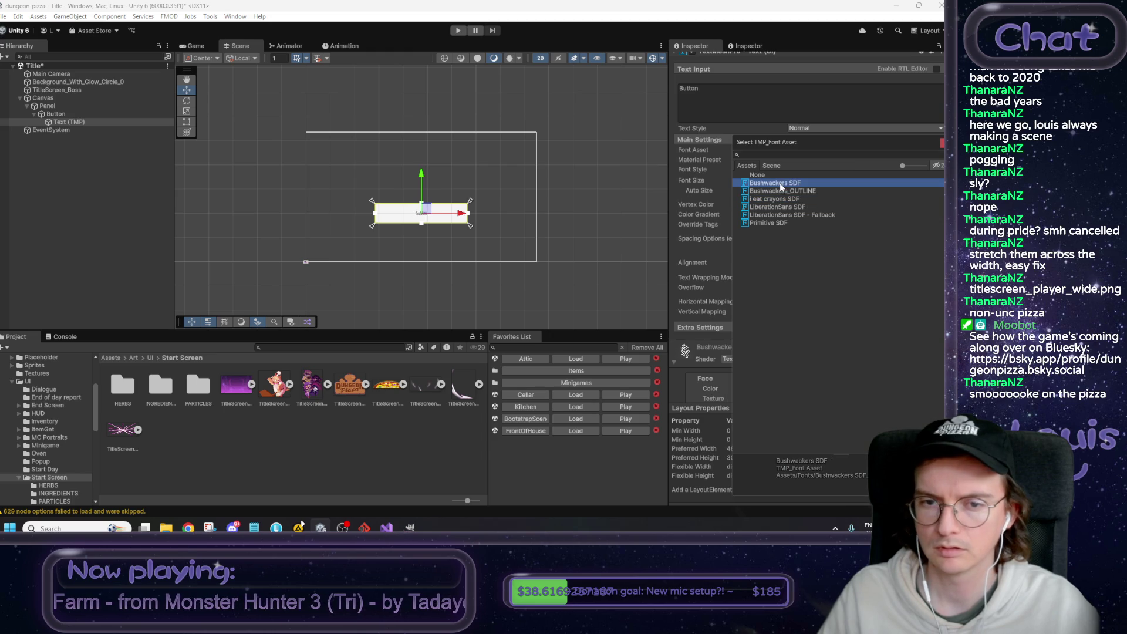
click(778, 224)
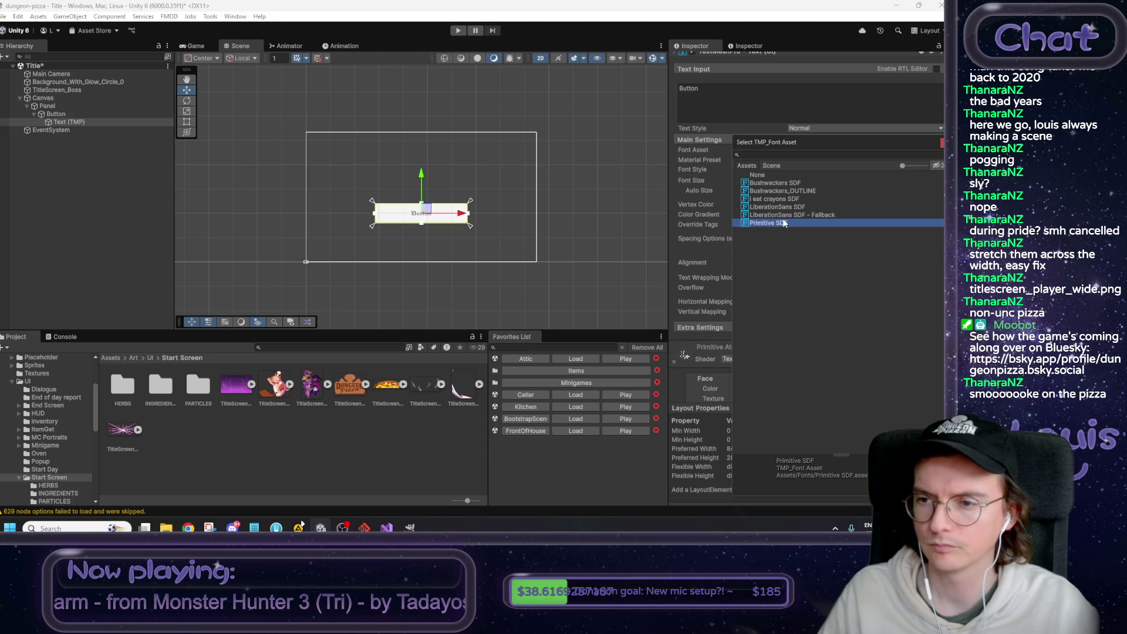
double_click(780, 223)
Change the label text to 'Start Game' and preview it in the Game view.
click(744, 114)
key(ctrl+a)
text(St)
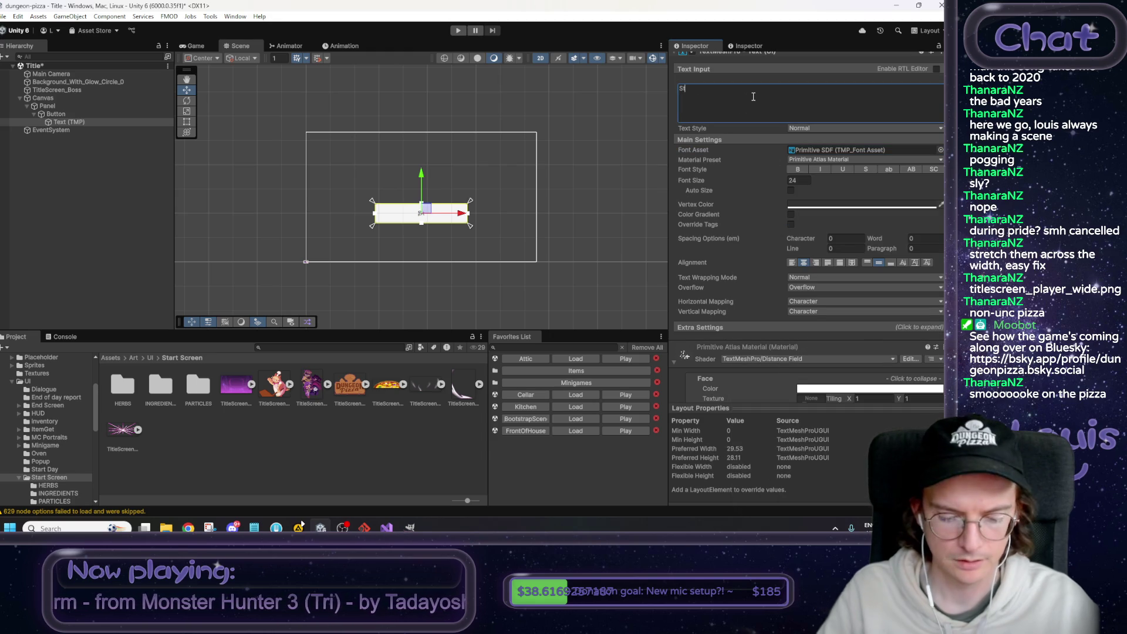
text(art Game)
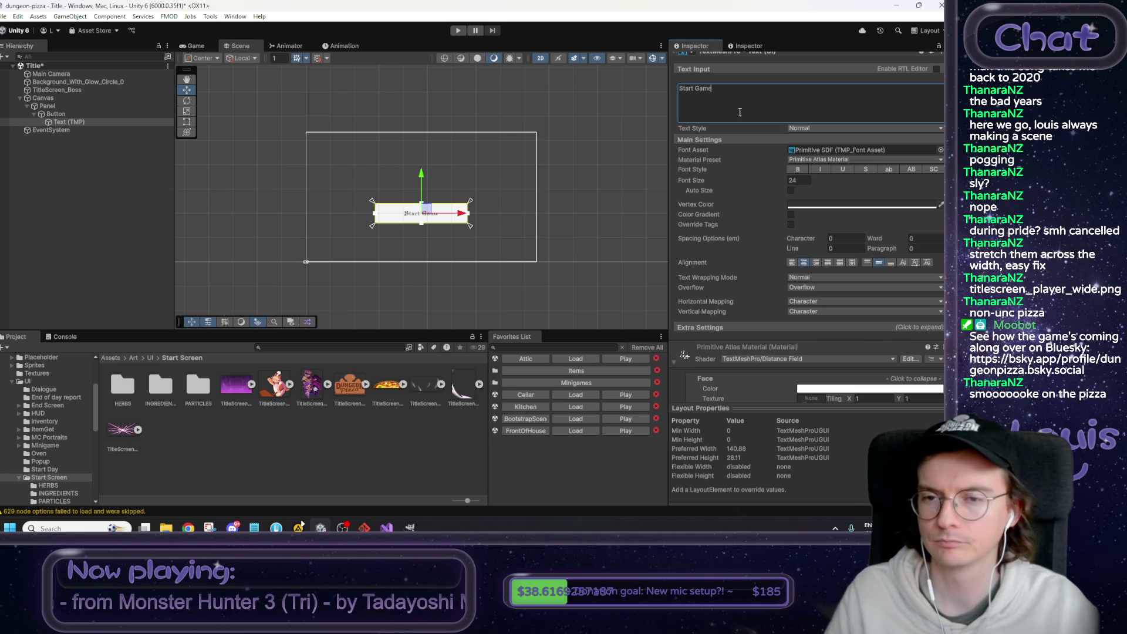
click(637, 201)
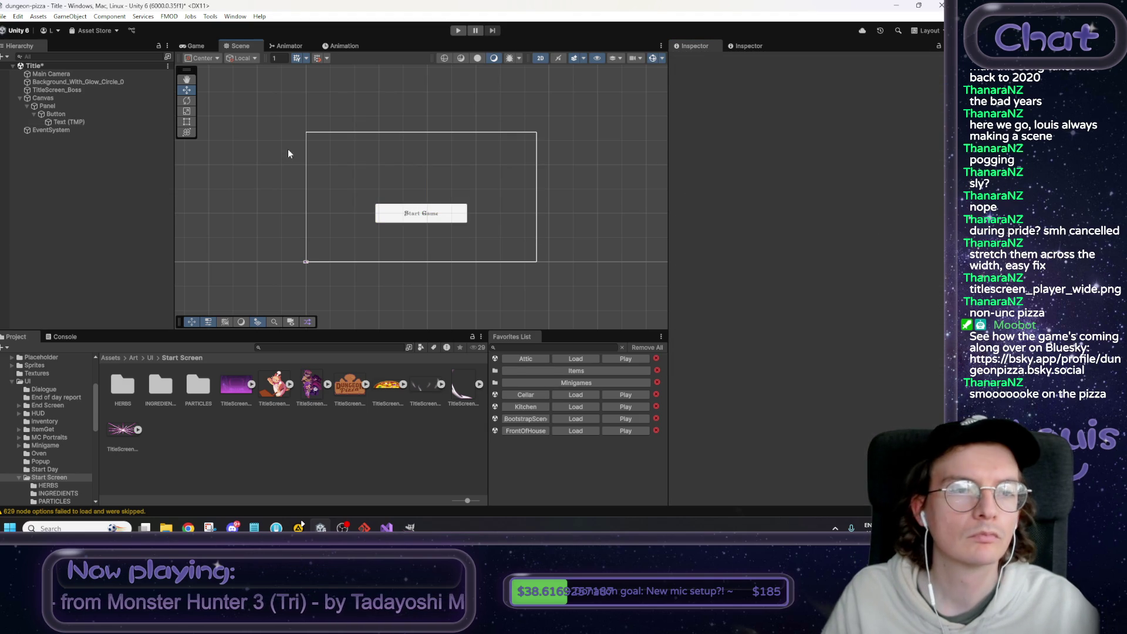
click(195, 46)
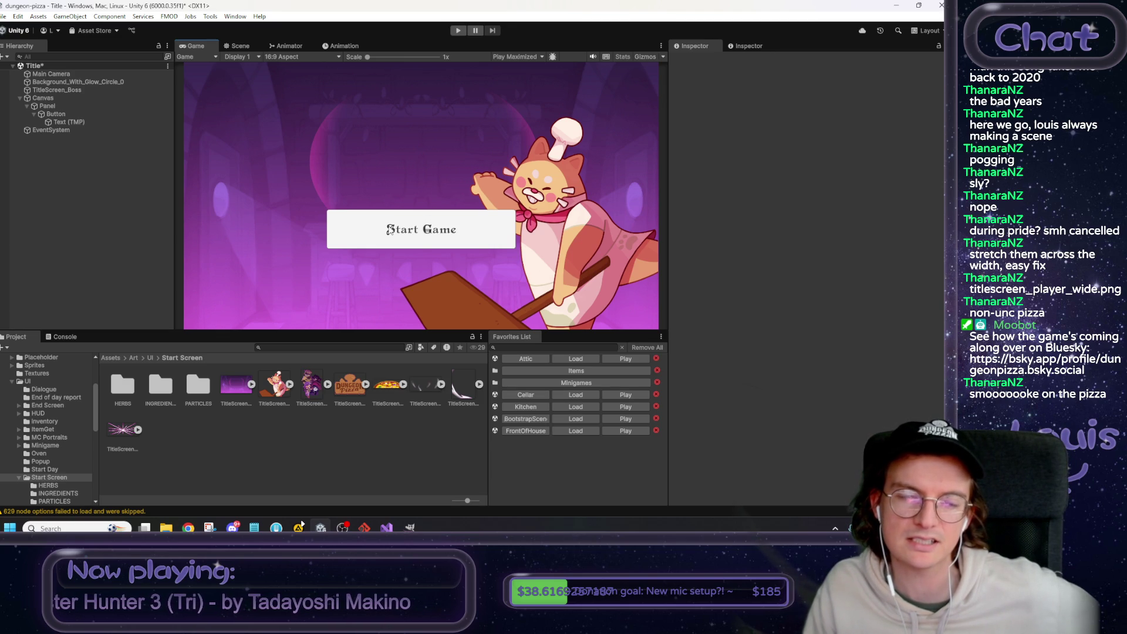
click(78, 122)
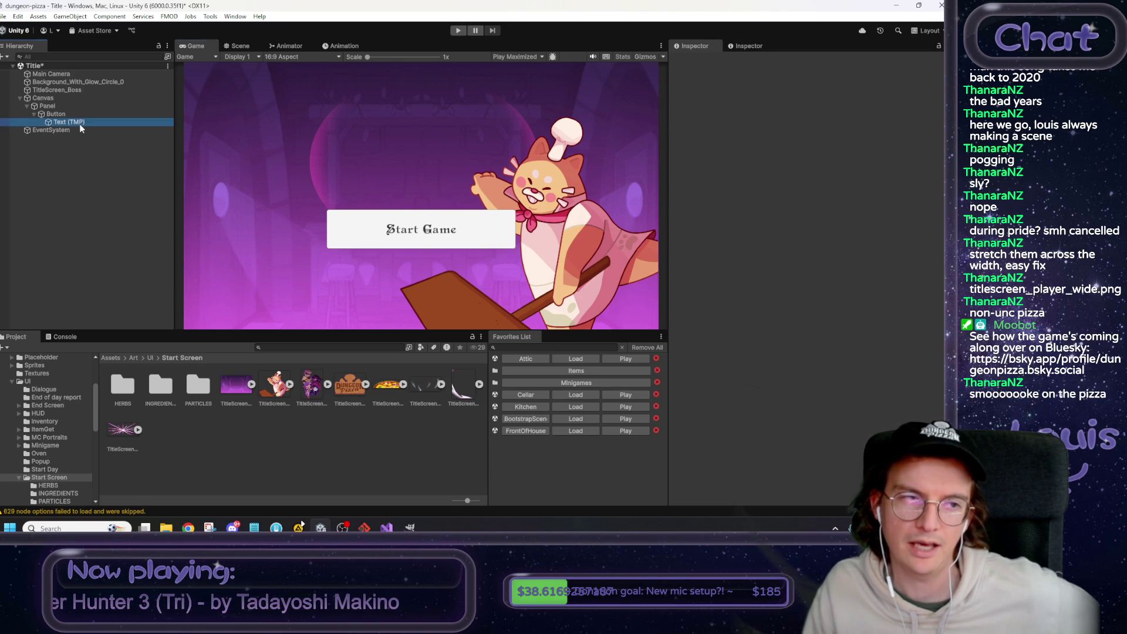
Try the label texts 'Are you ready?' and 'Open your pizzeria', then undo both.
click(73, 114)
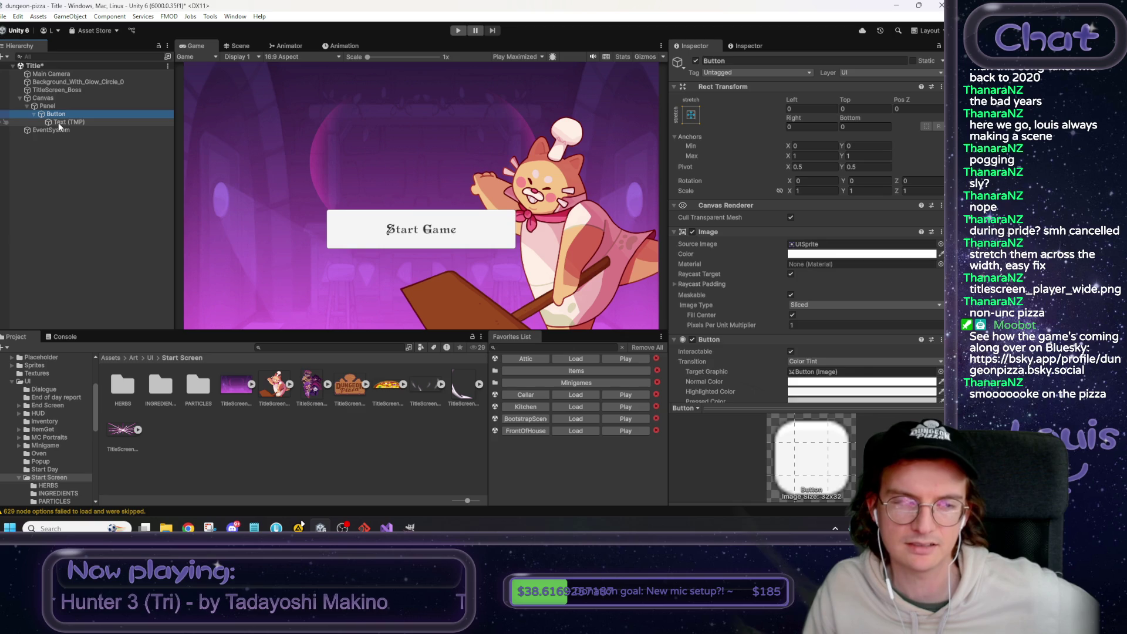
click(59, 122)
click(686, 275)
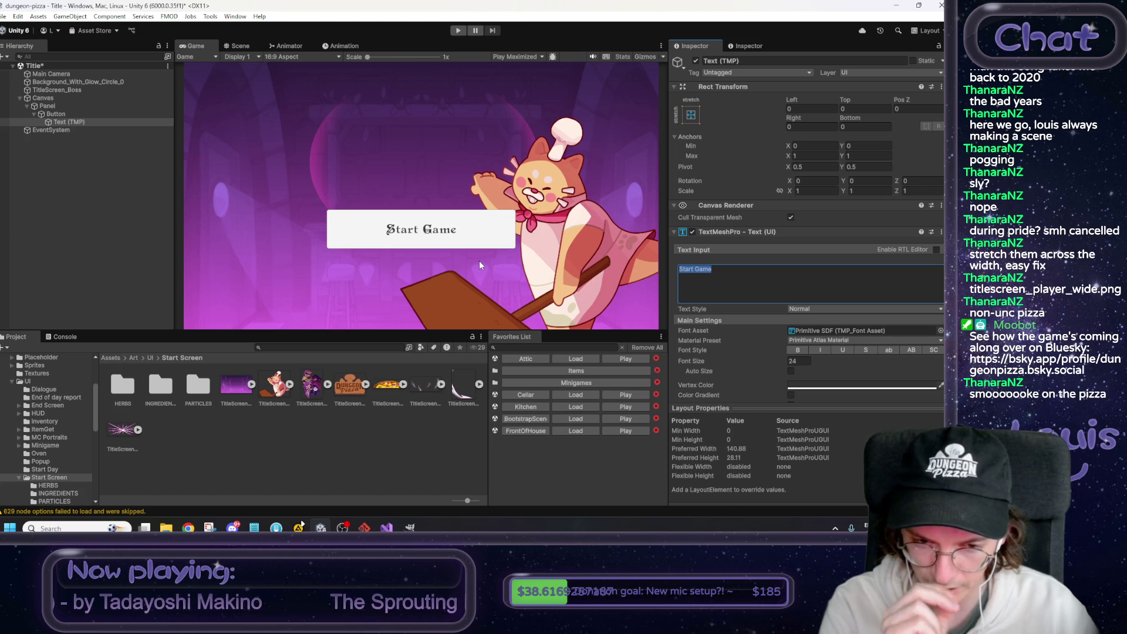
text(Are you ready?)
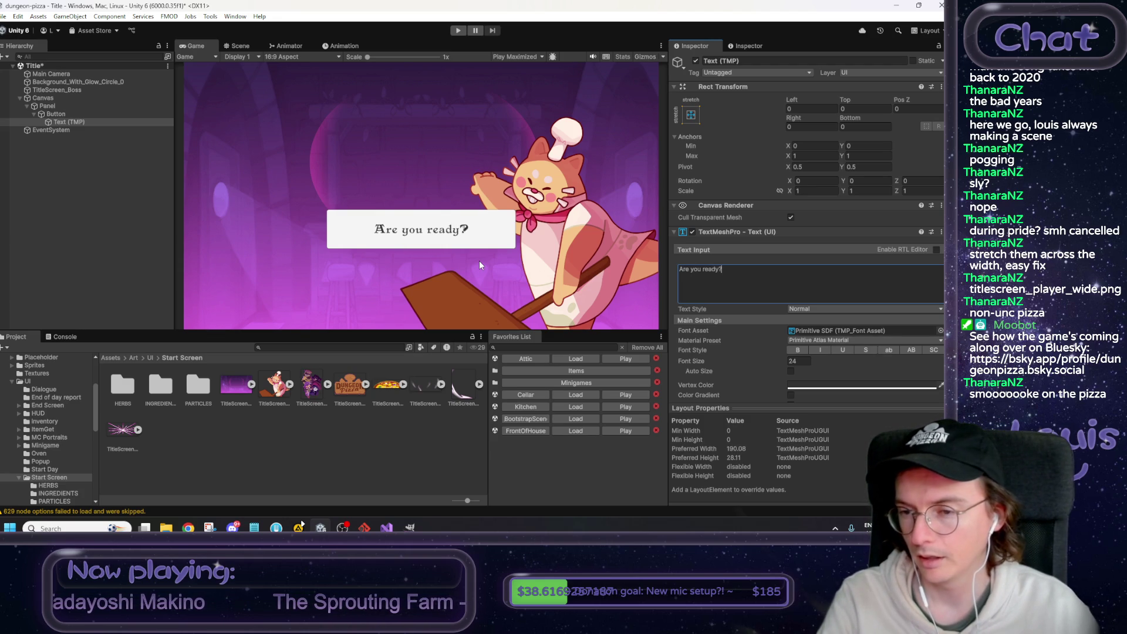
key(ctrl+a)
key(BackSpace)
text(Open your pizzera)
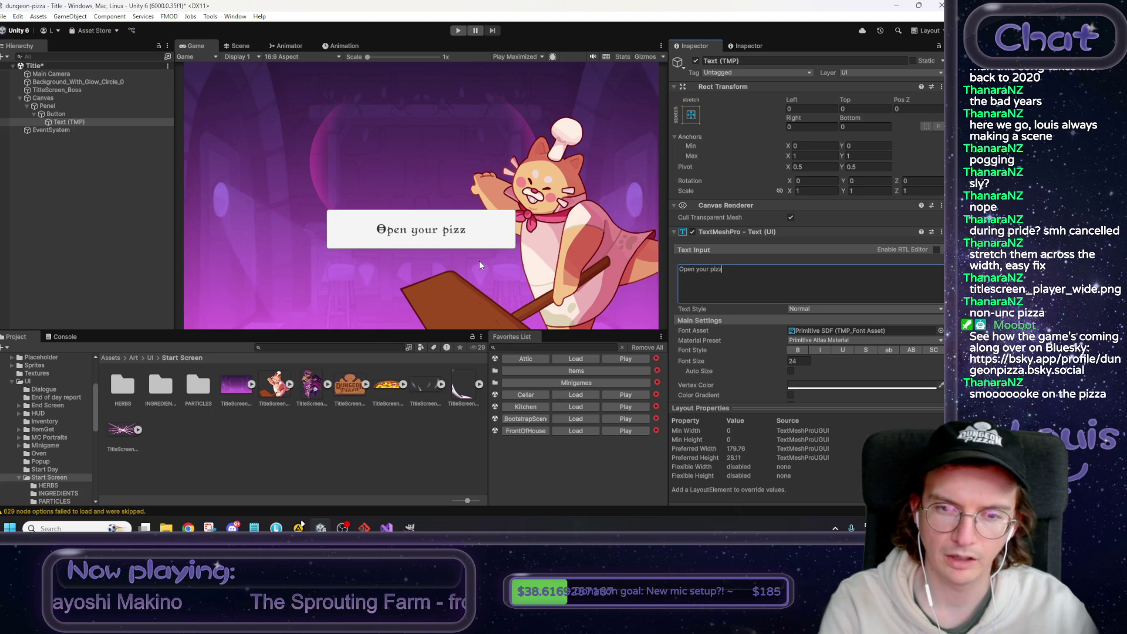
key(BackSpace)
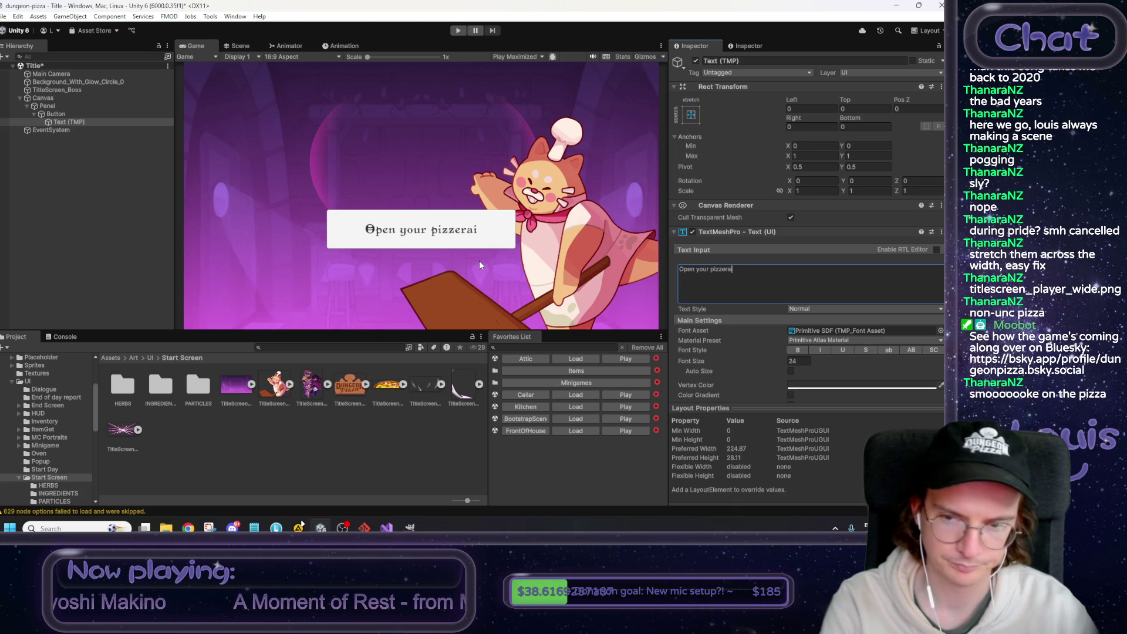
text(ia)
key(ctrl+z)
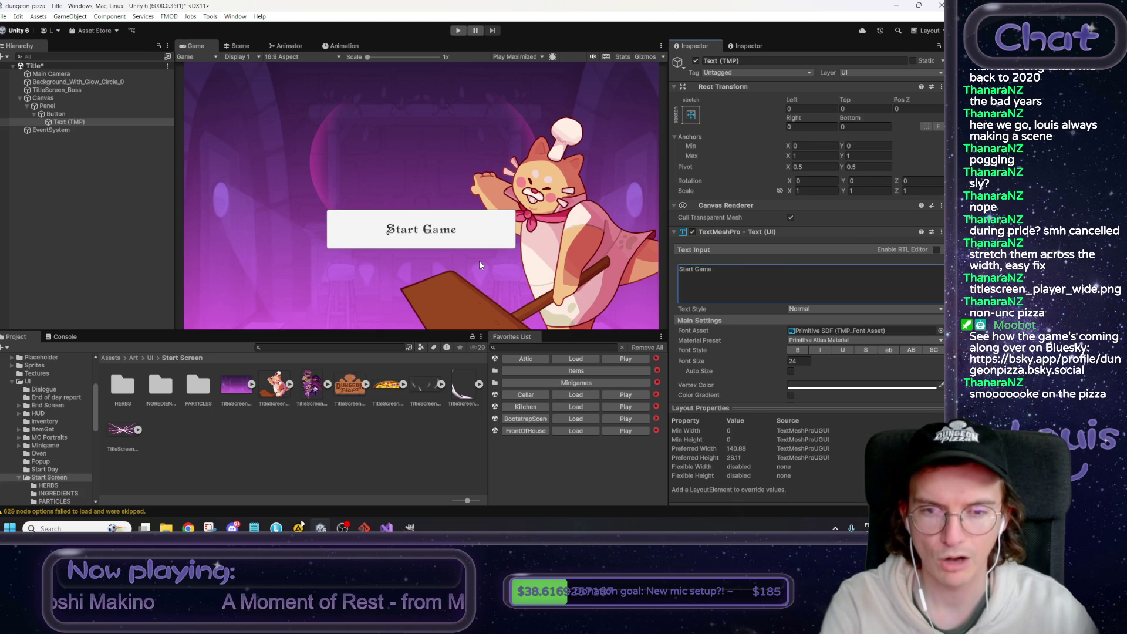
key(ctrl+z)
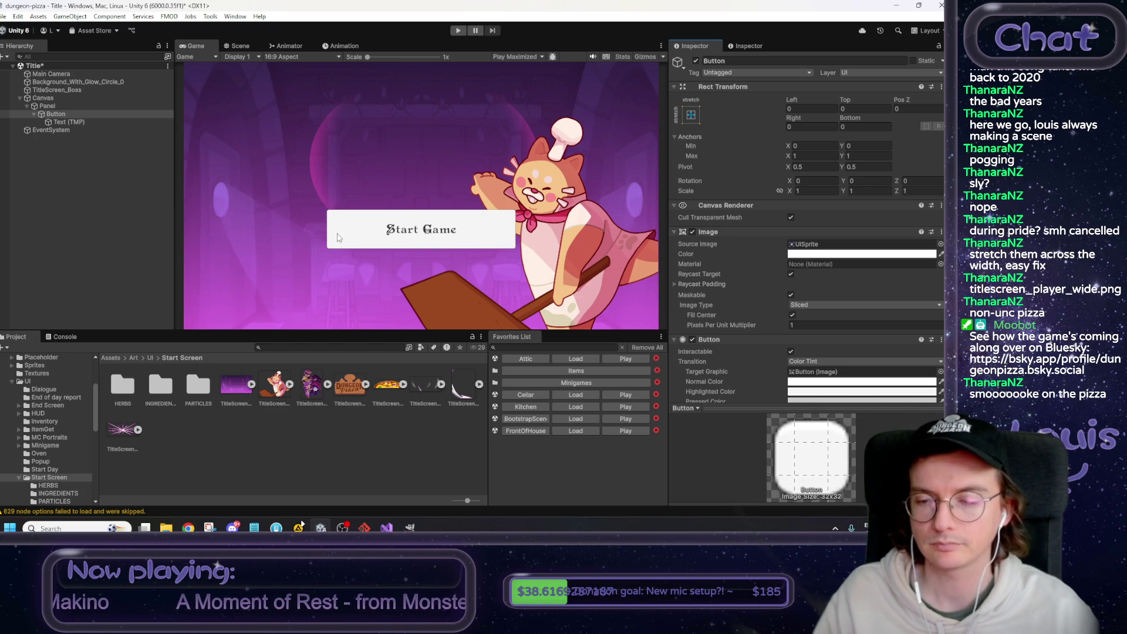
Replace the button label text with 'Let's Cook!'.
click(82, 180)
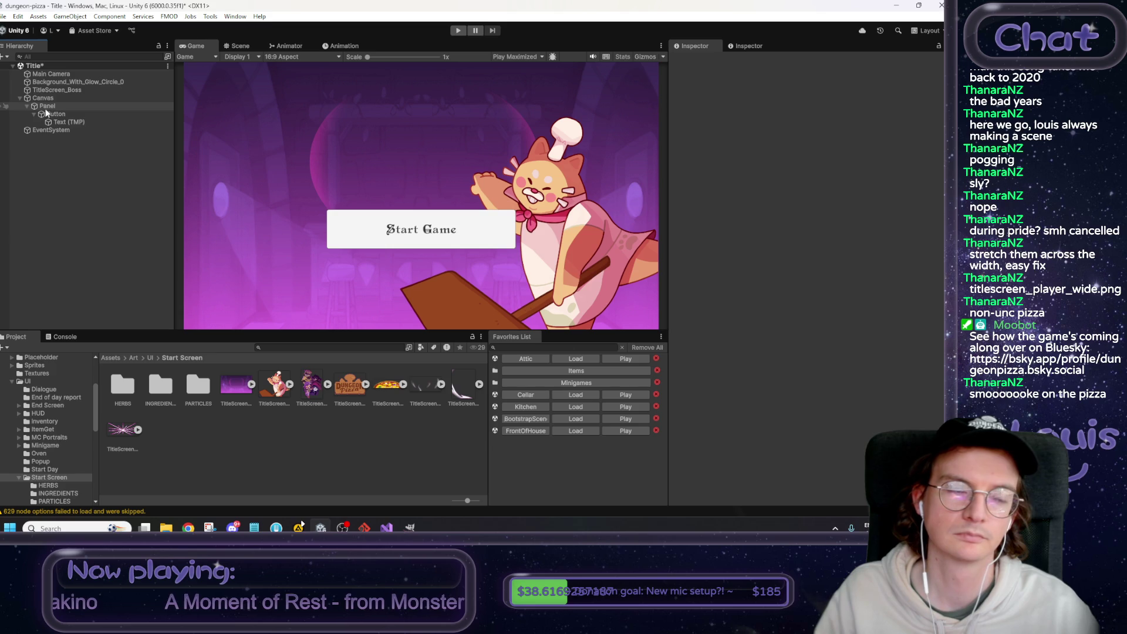
click(52, 108)
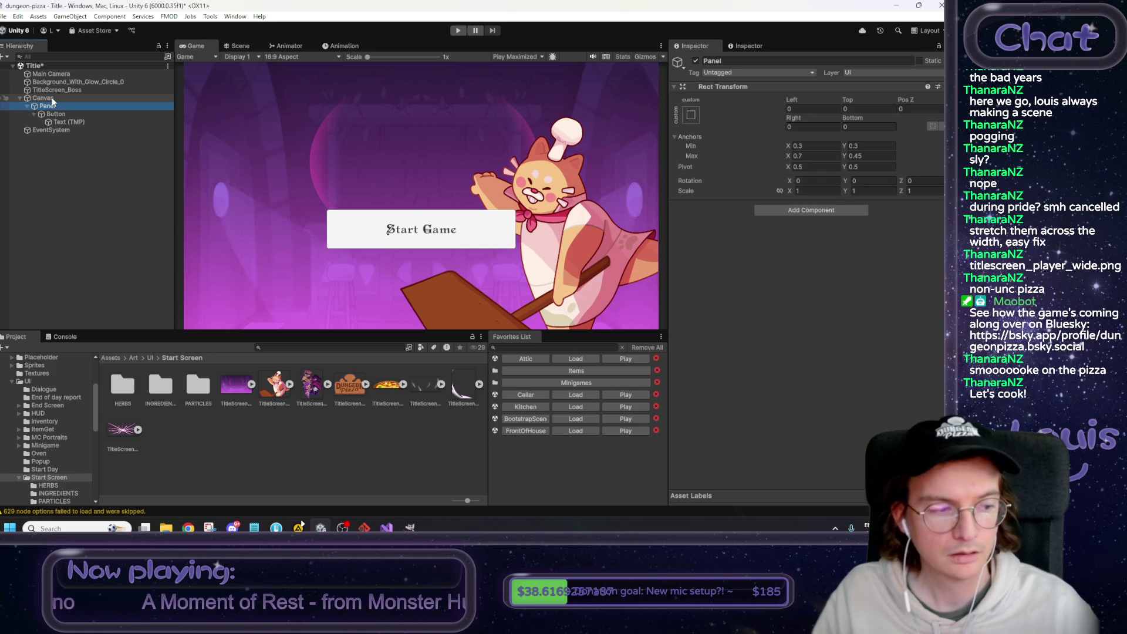
click(60, 121)
click(704, 276)
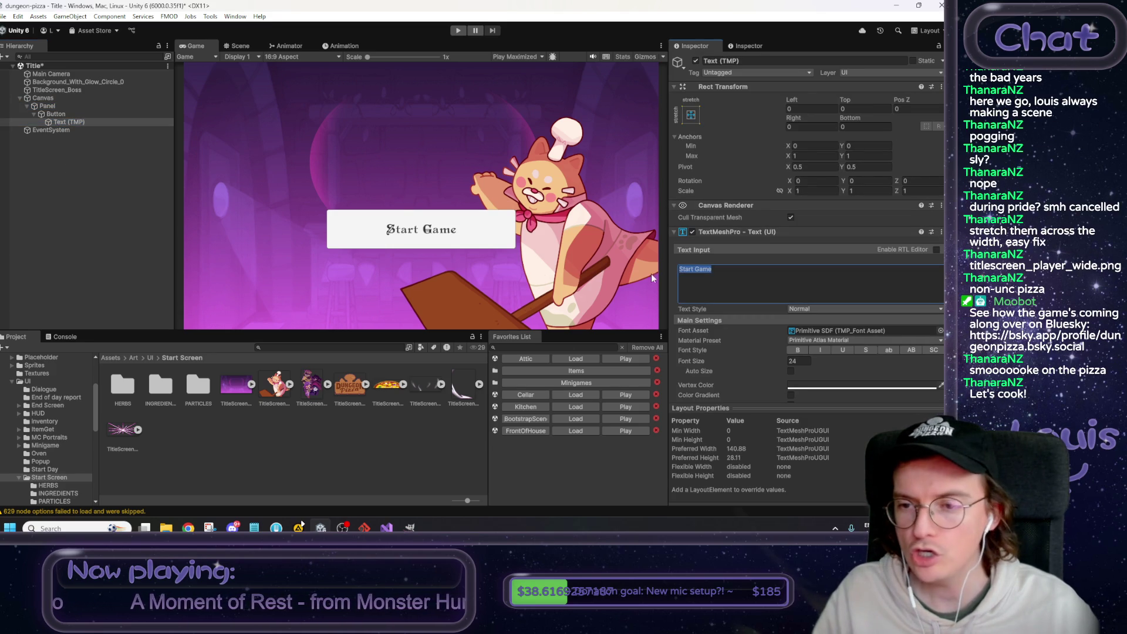
text(Let's Cook!)
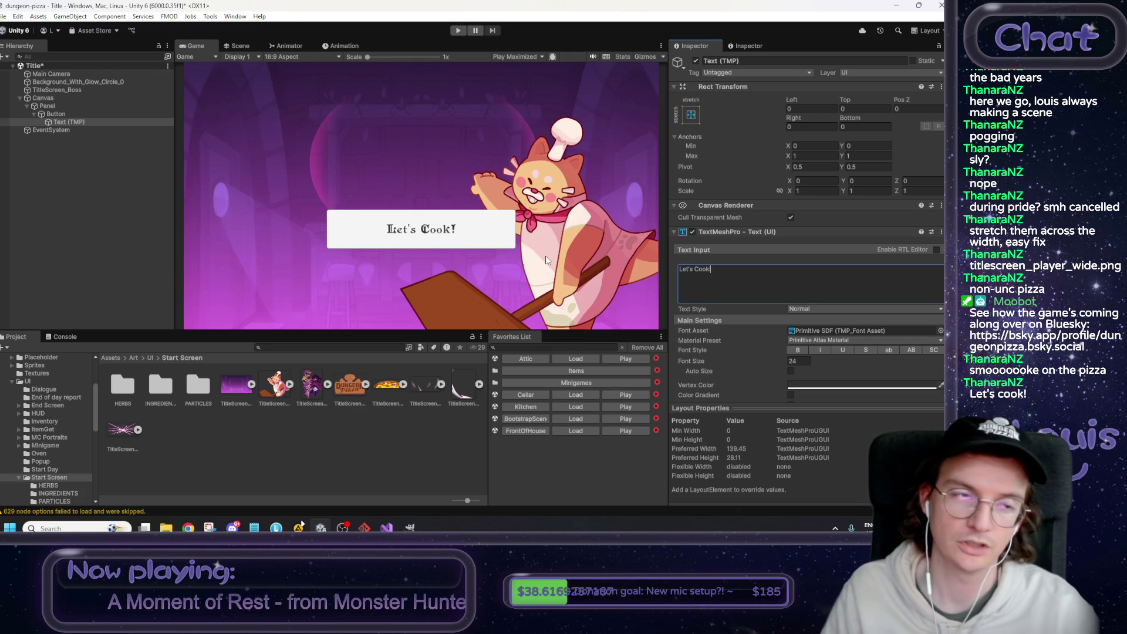
click(134, 179)
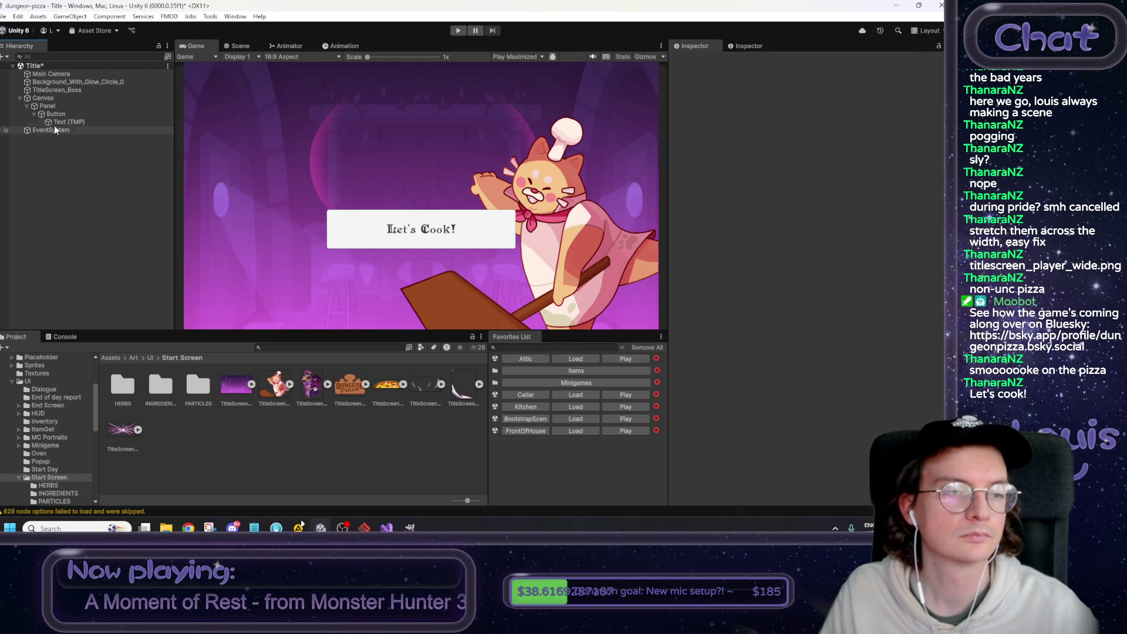
Return the Project browser to the Assets root and glance at the Scene view, then go back to Game.
click(111, 357)
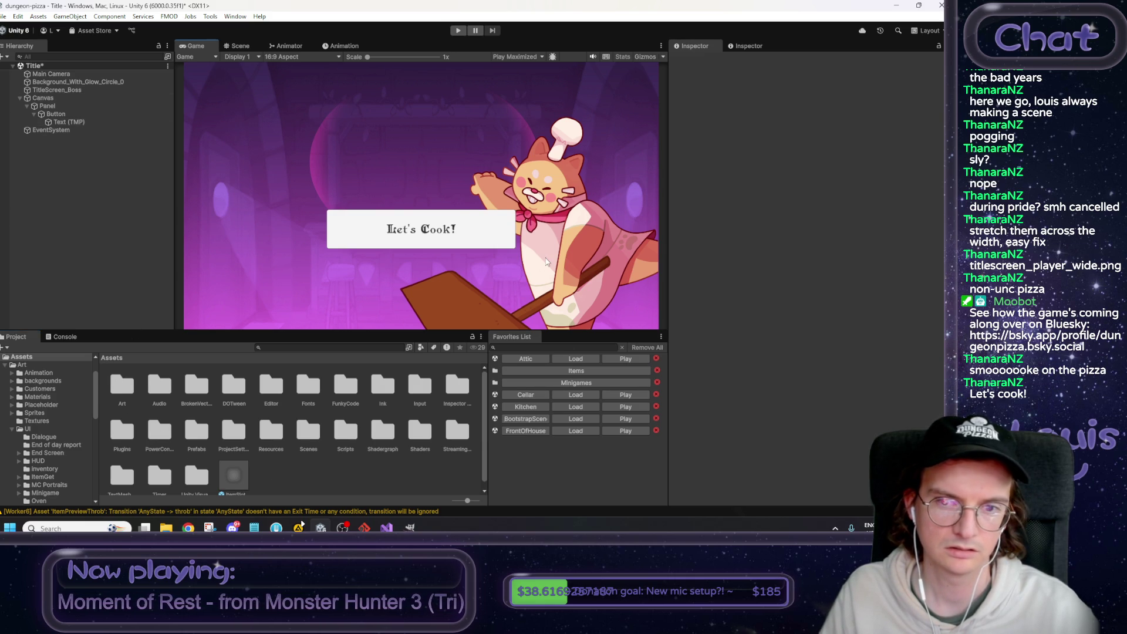
click(249, 46)
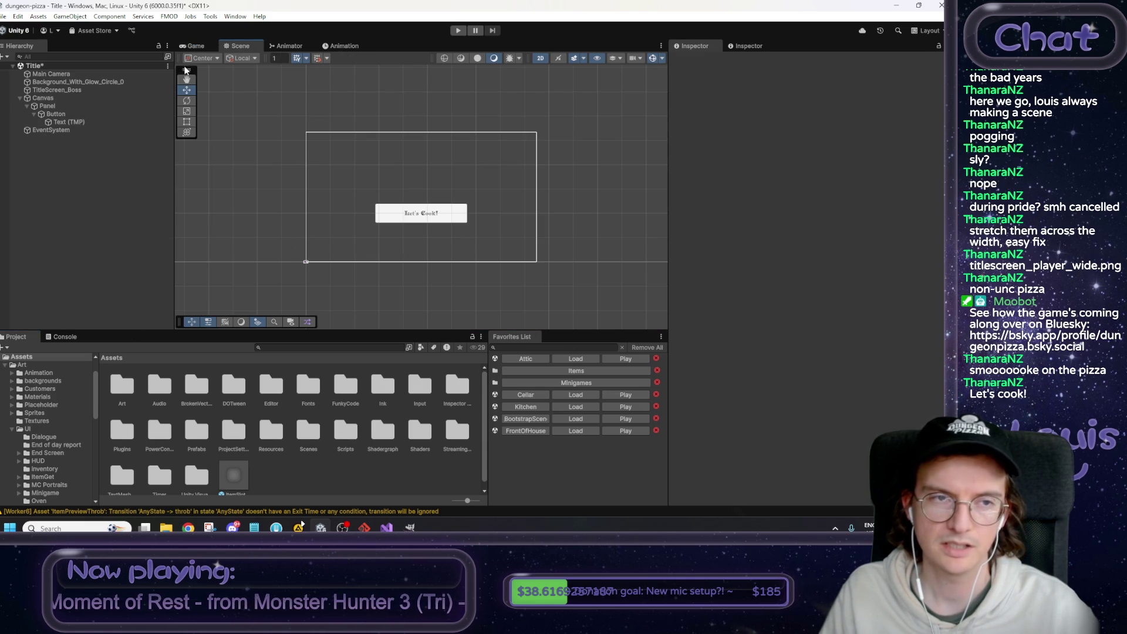
click(194, 46)
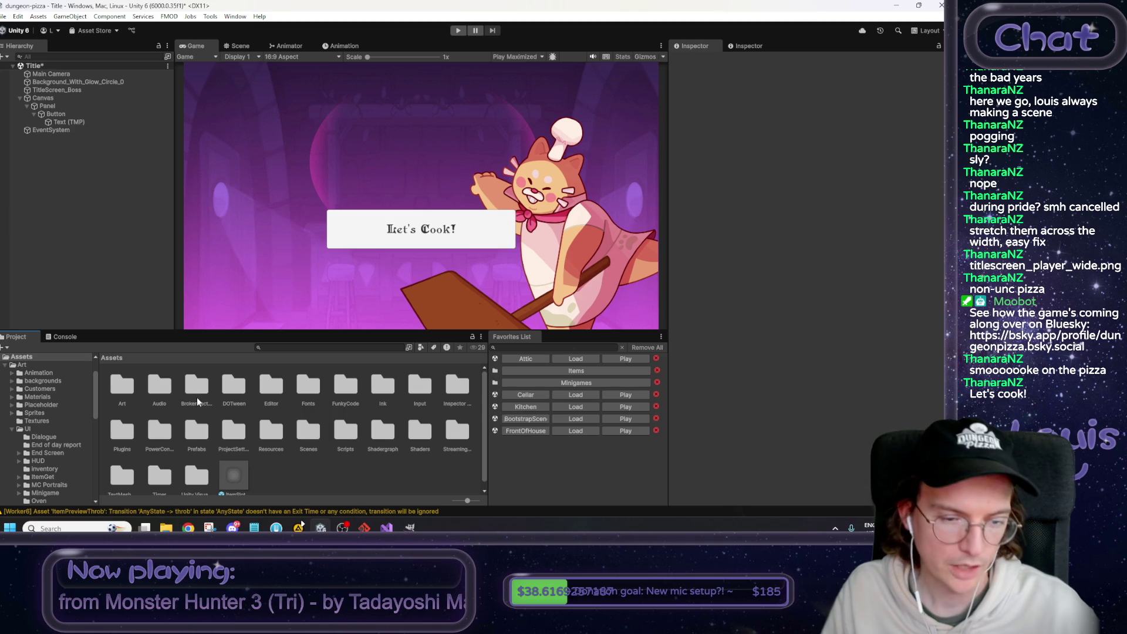
Create a folder named TitleScreen inside Assets/Scripts/UI.
double_click(340, 433)
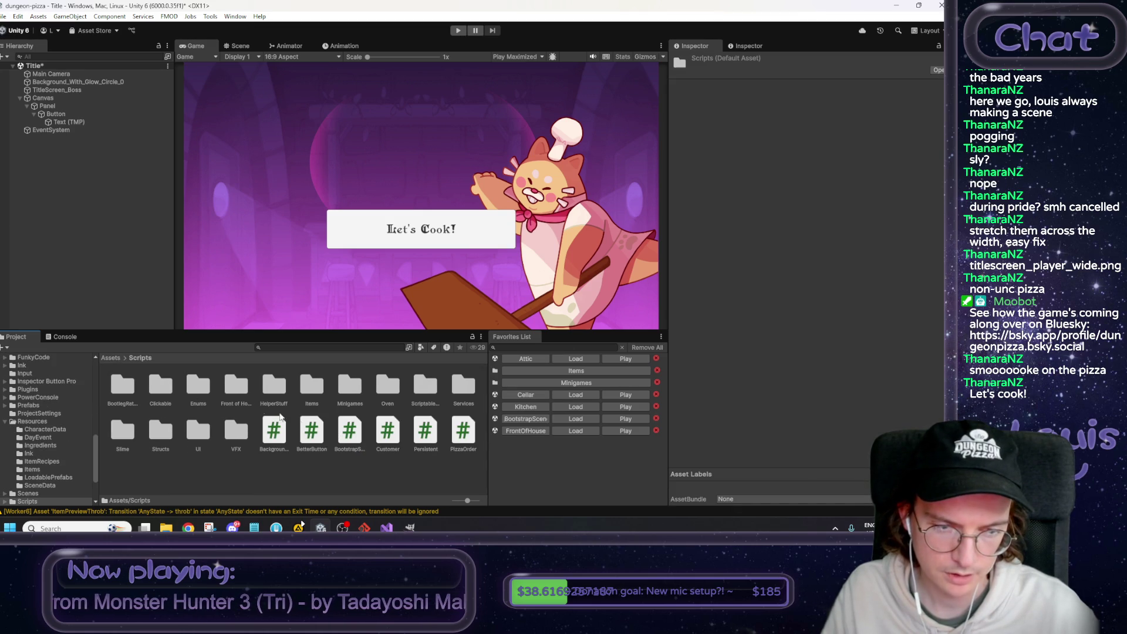
double_click(206, 432)
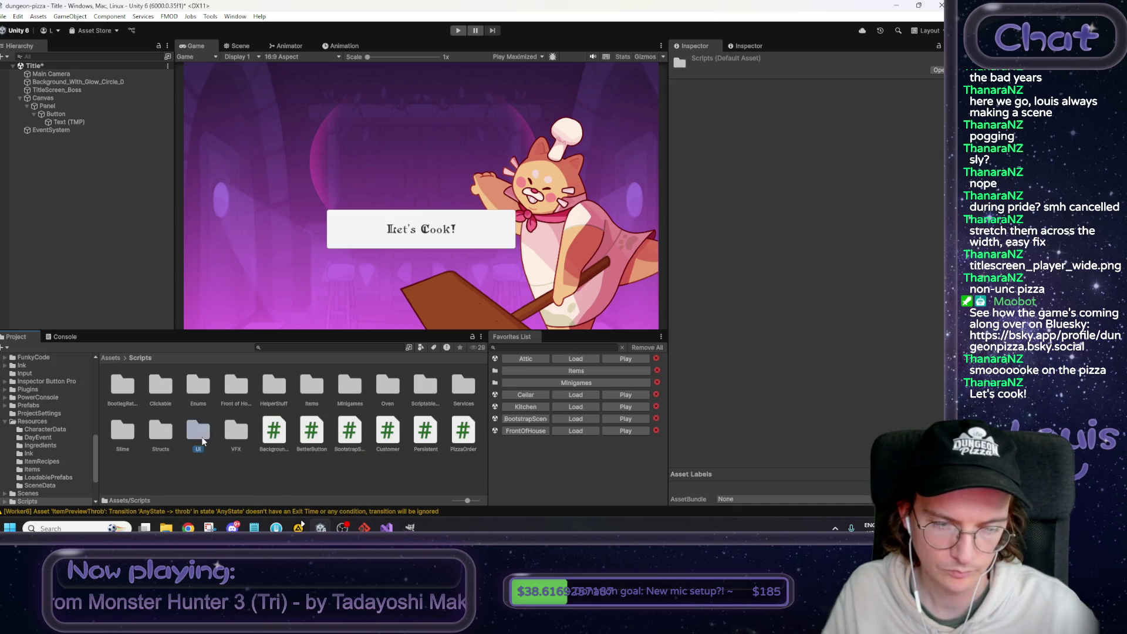
right_click(324, 482)
mouse_move(446, 174)
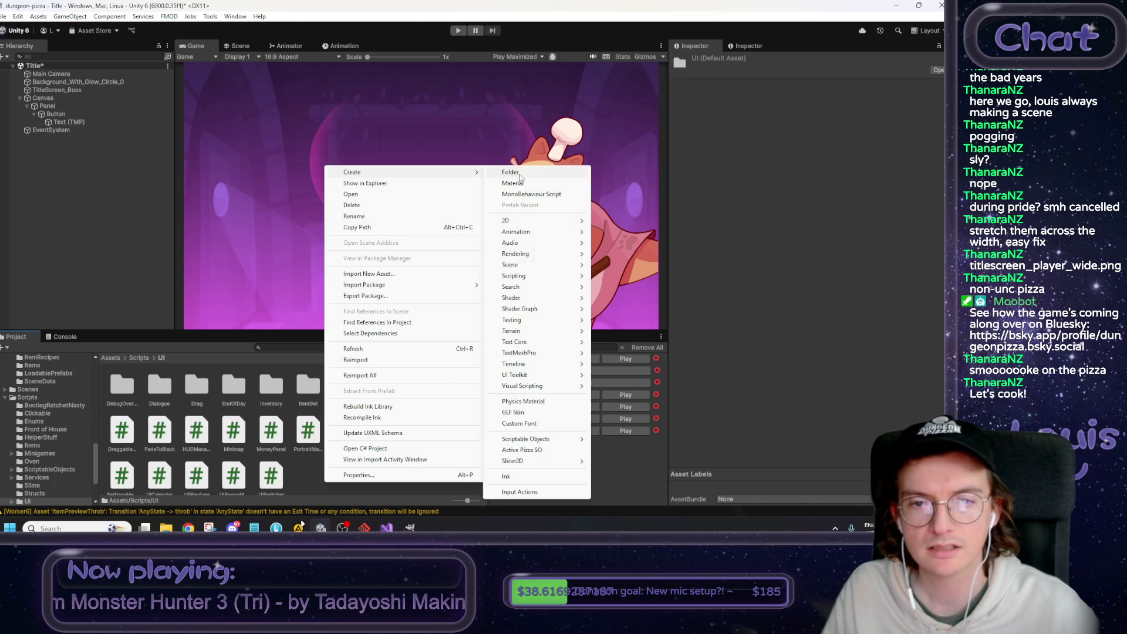
click(519, 174)
text(TitleSc)
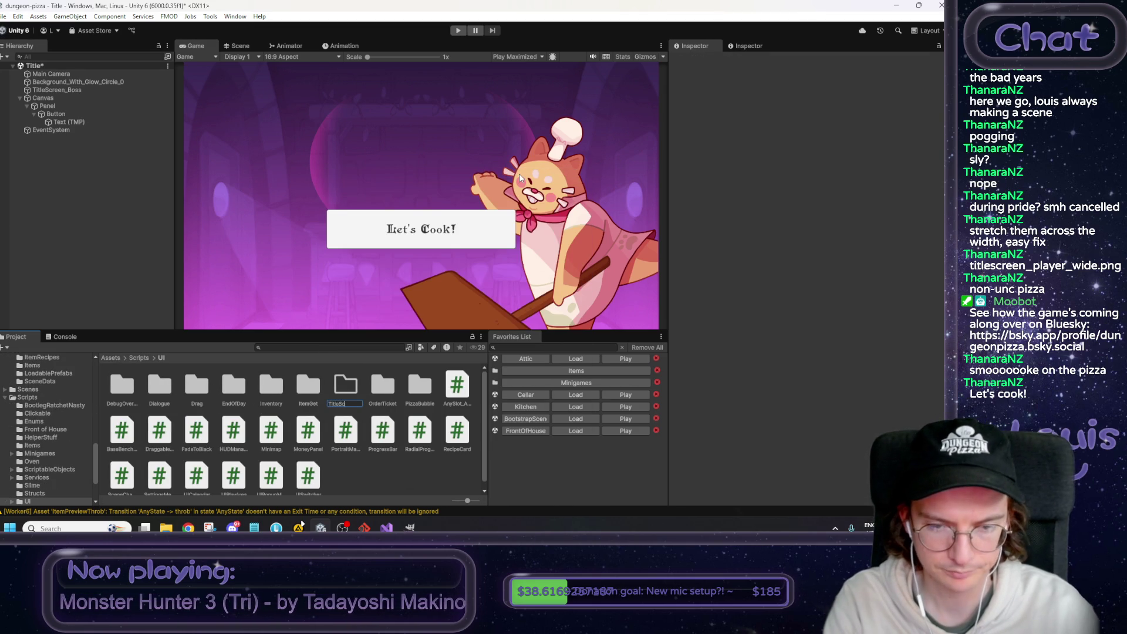
text(reen)
key(Return)
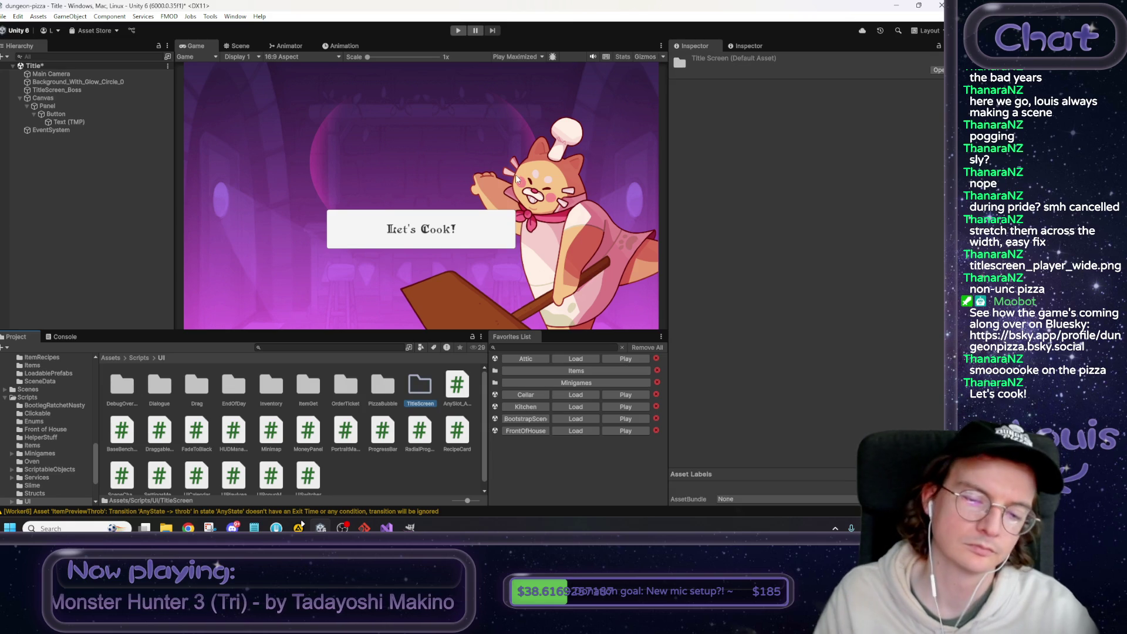
In the TitleScreen folder, create a MonoBehaviour script named TitleScreen and let it compile.
double_click(420, 392)
right_click(234, 405)
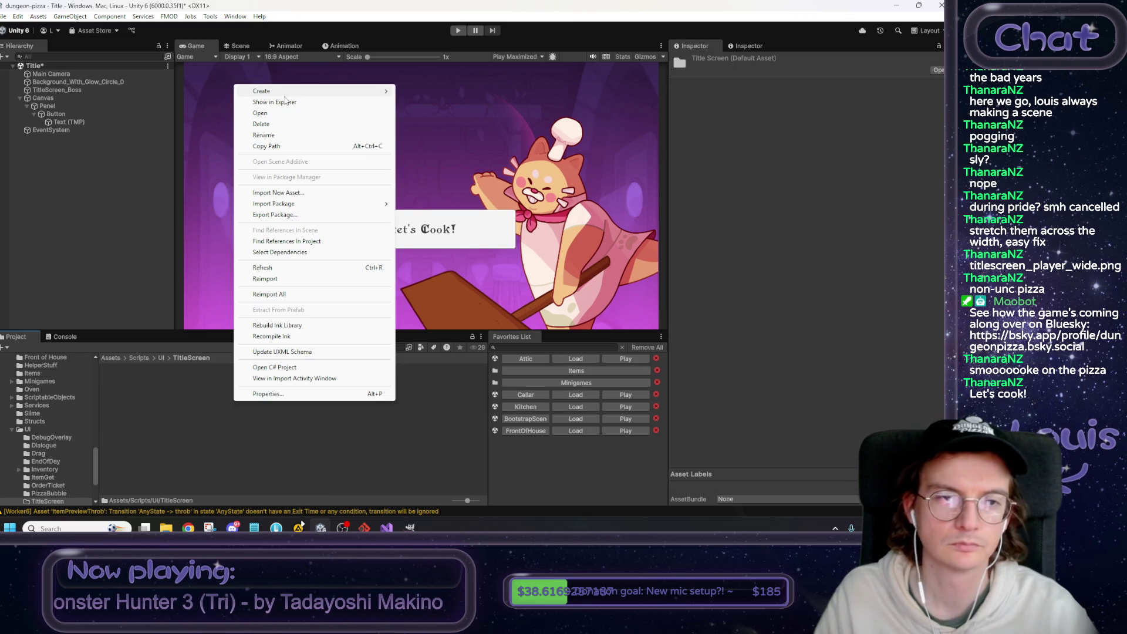
mouse_move(306, 91)
click(437, 113)
text(TitleScreen)
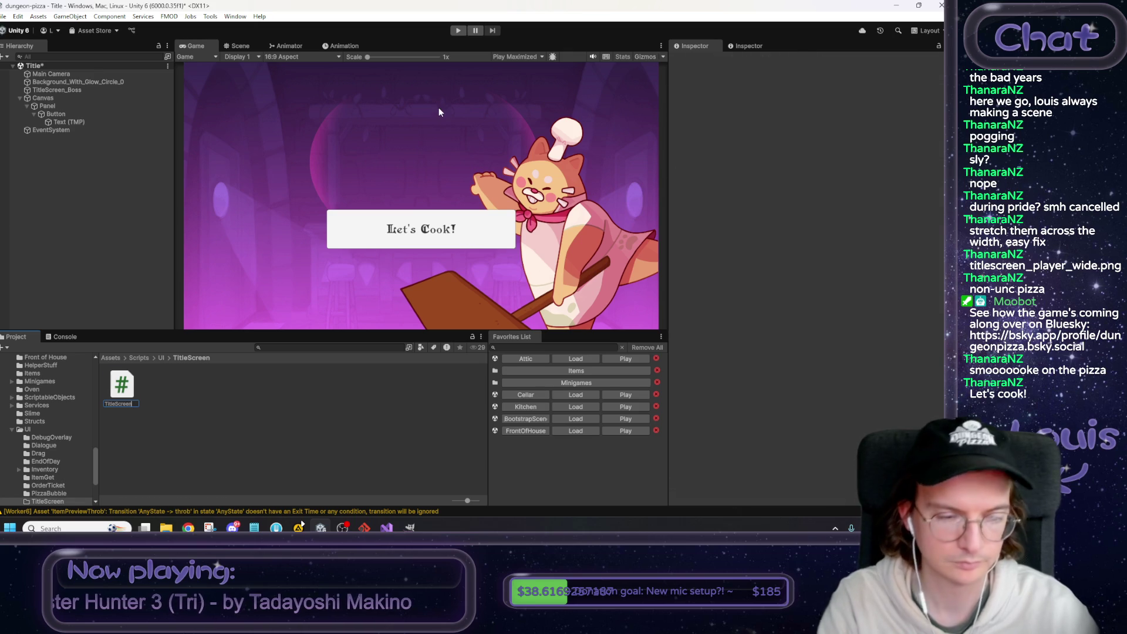
key(Return)
key(alt+Tab)
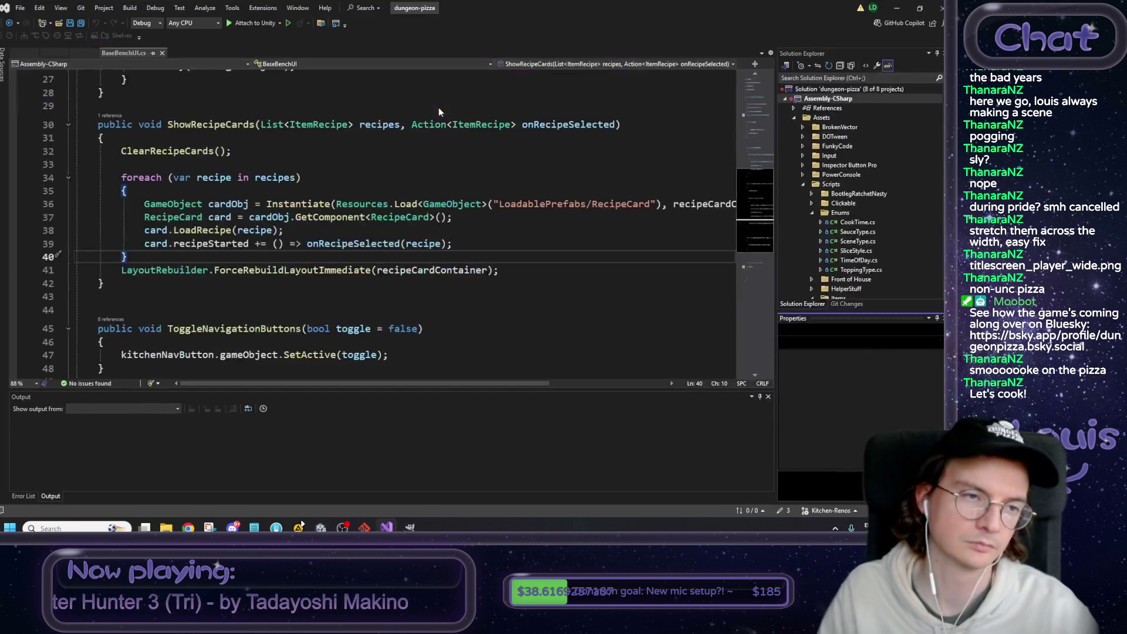
click(898, 7)
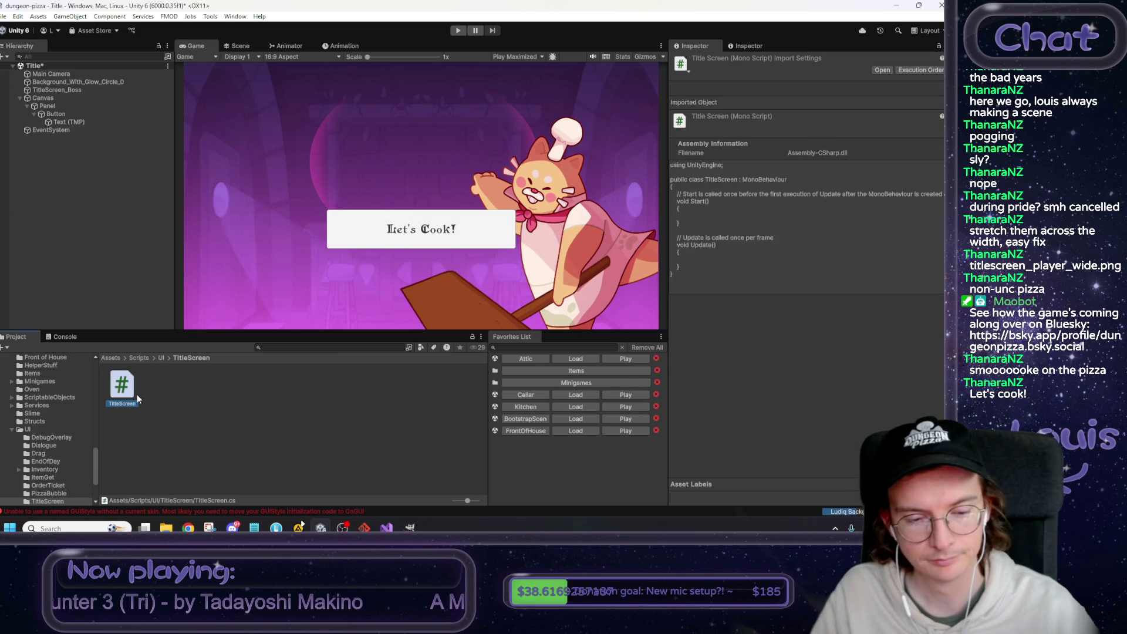
Rename the Canvas object to Canvas_TitleScreen in the Inspector.
click(62, 95)
click(735, 59)
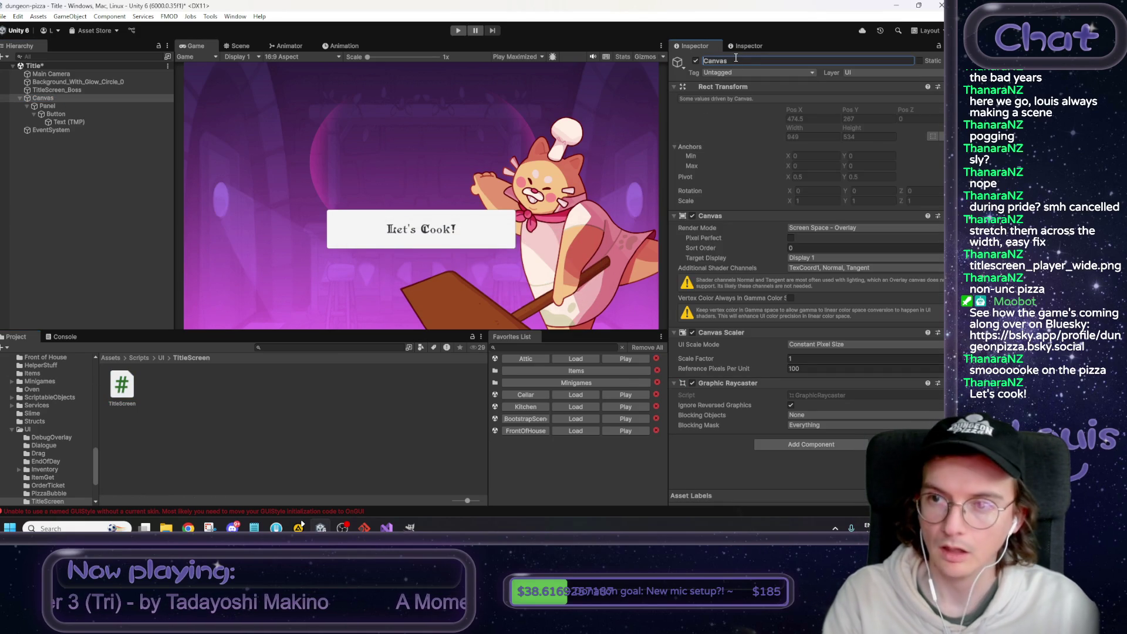
text(_TitleScreen)
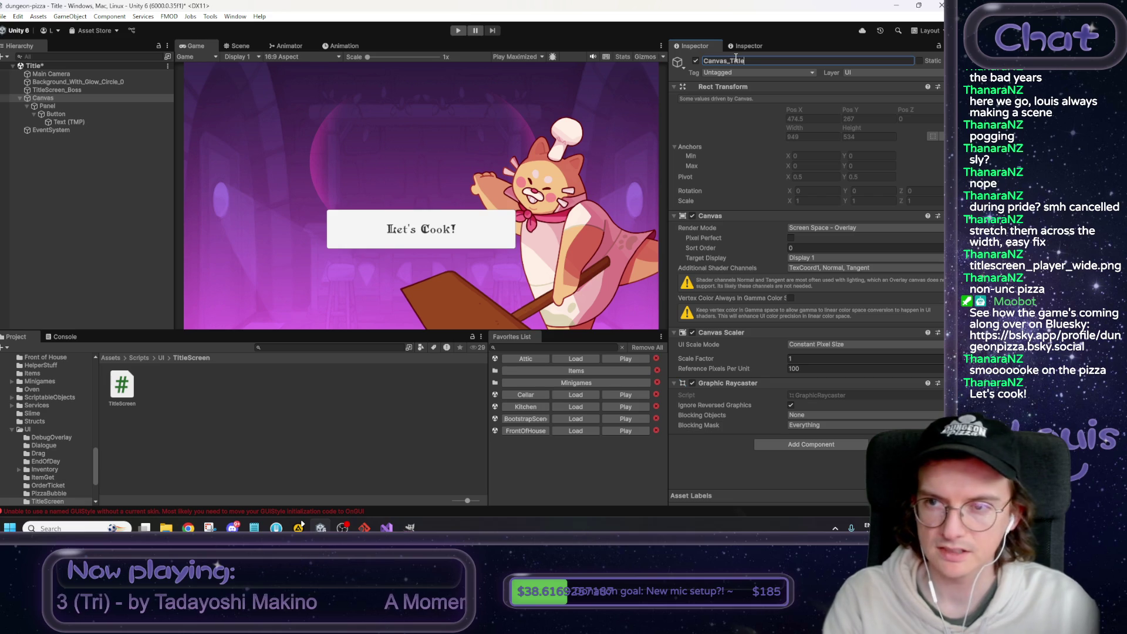
key(Return)
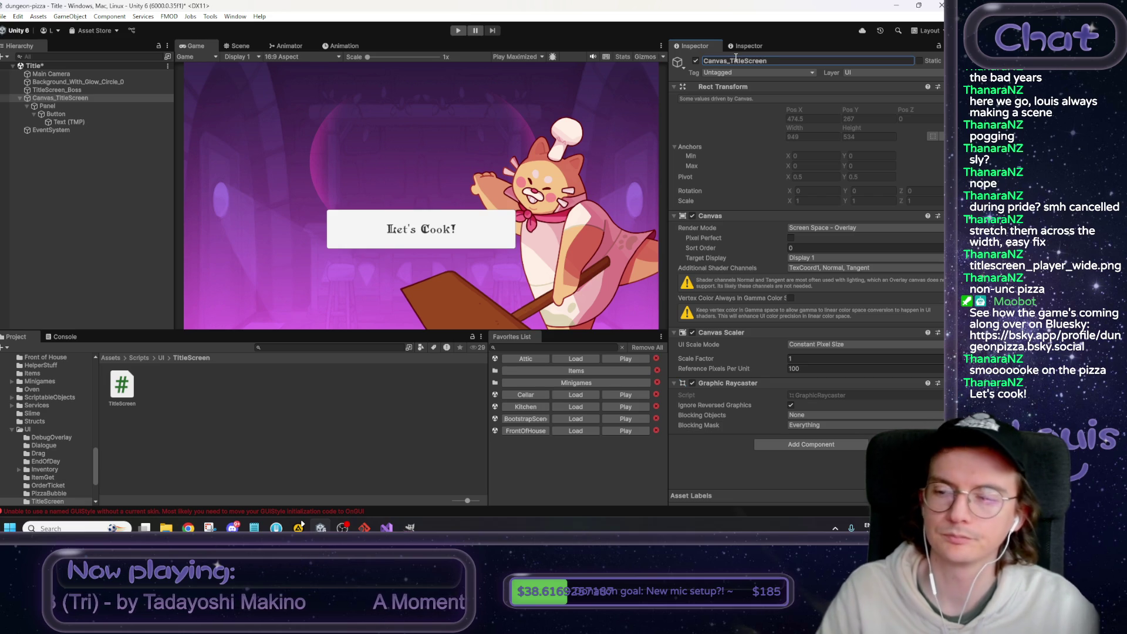
Attach the TitleScreen script to Canvas_TitleScreen and open it for editing.
mouse_move(122, 386)
mouse_down()
mouse_move(763, 428)
mouse_move(794, 441)
mouse_up()
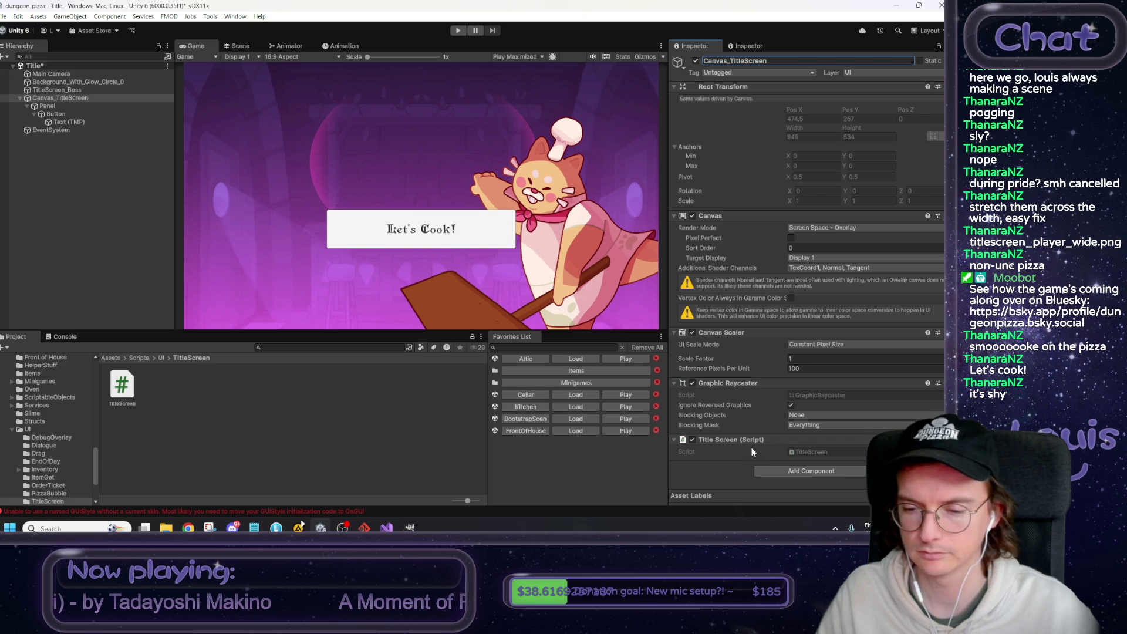
click(719, 480)
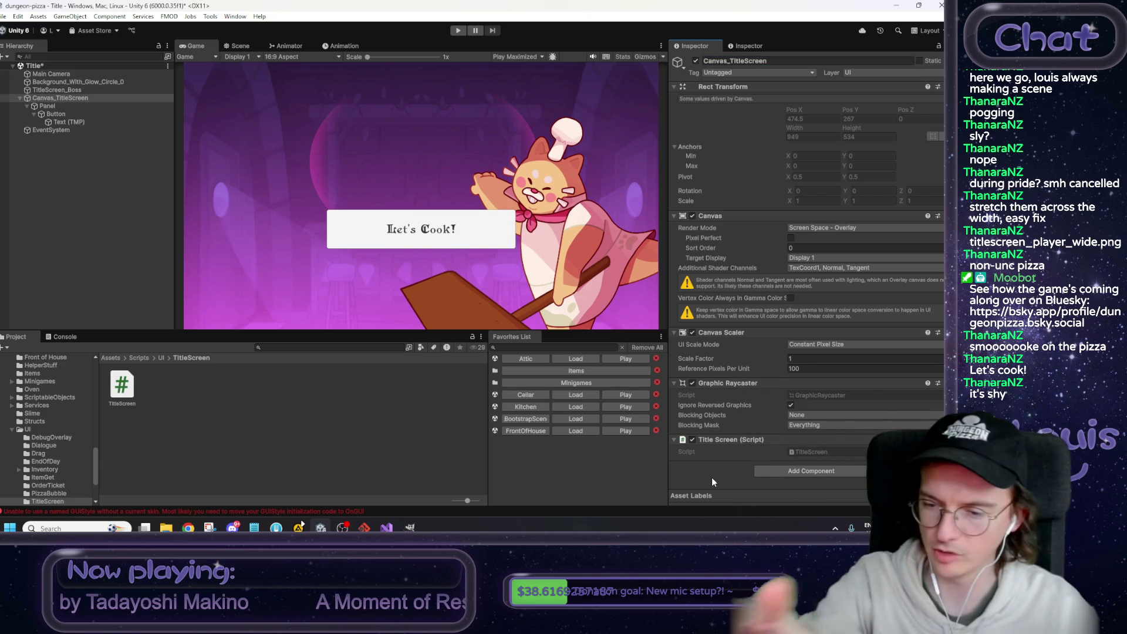
click(275, 429)
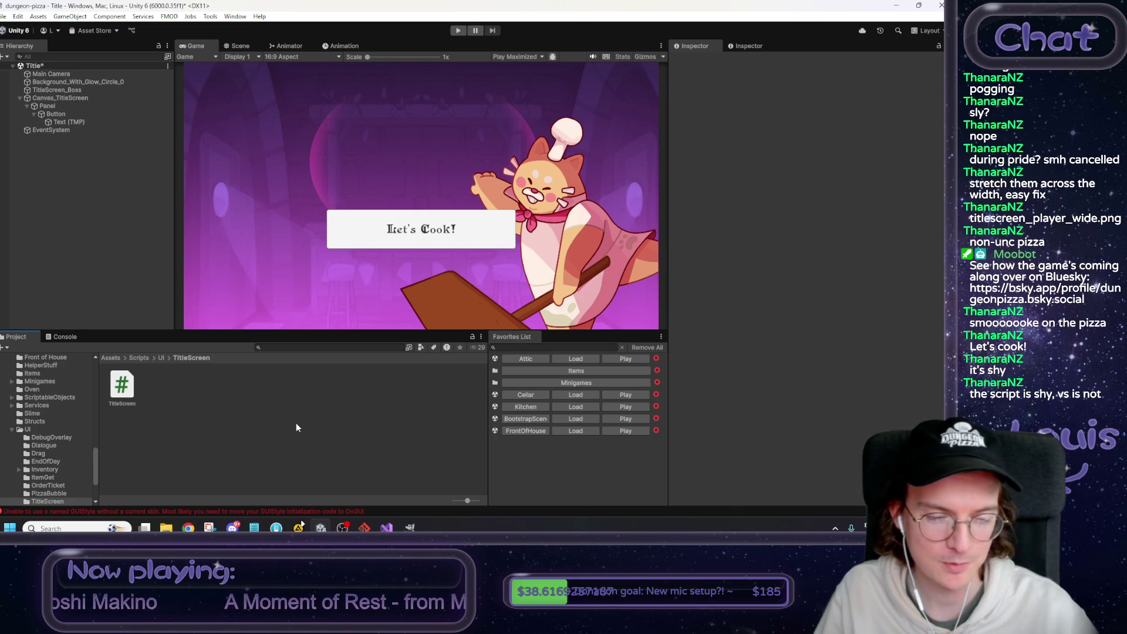
click(58, 98)
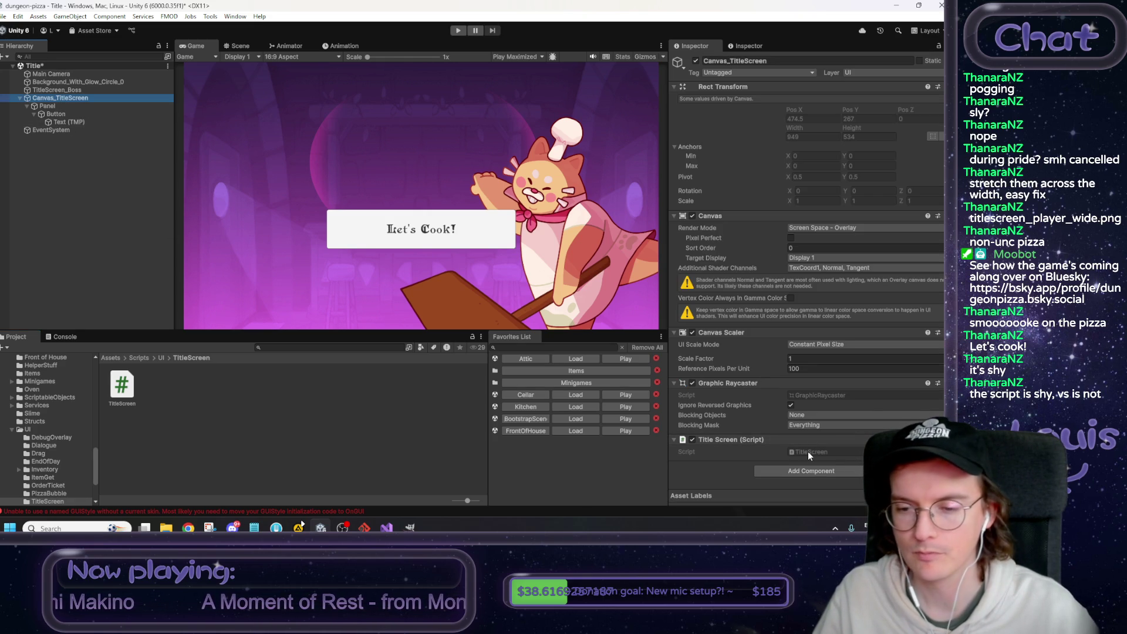
double_click(808, 452)
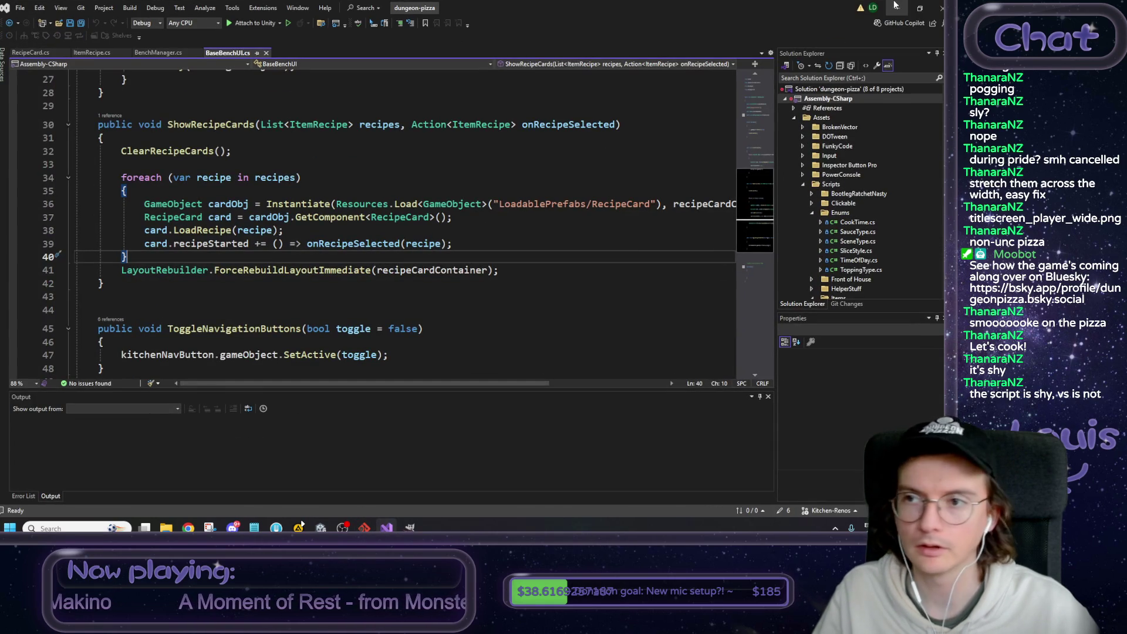
Replace the template Start/Update with a public Btn_LetsCook() method holding a '//cool sound' comment.
click(896, 8)
double_click(813, 449)
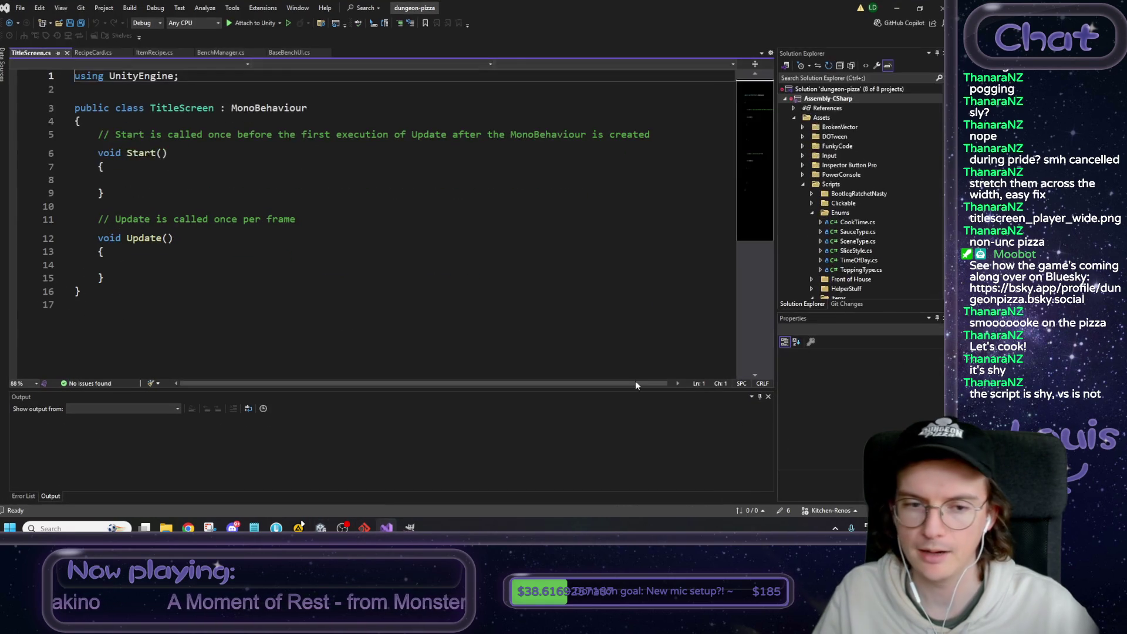
drag(120, 279, 98, 135)
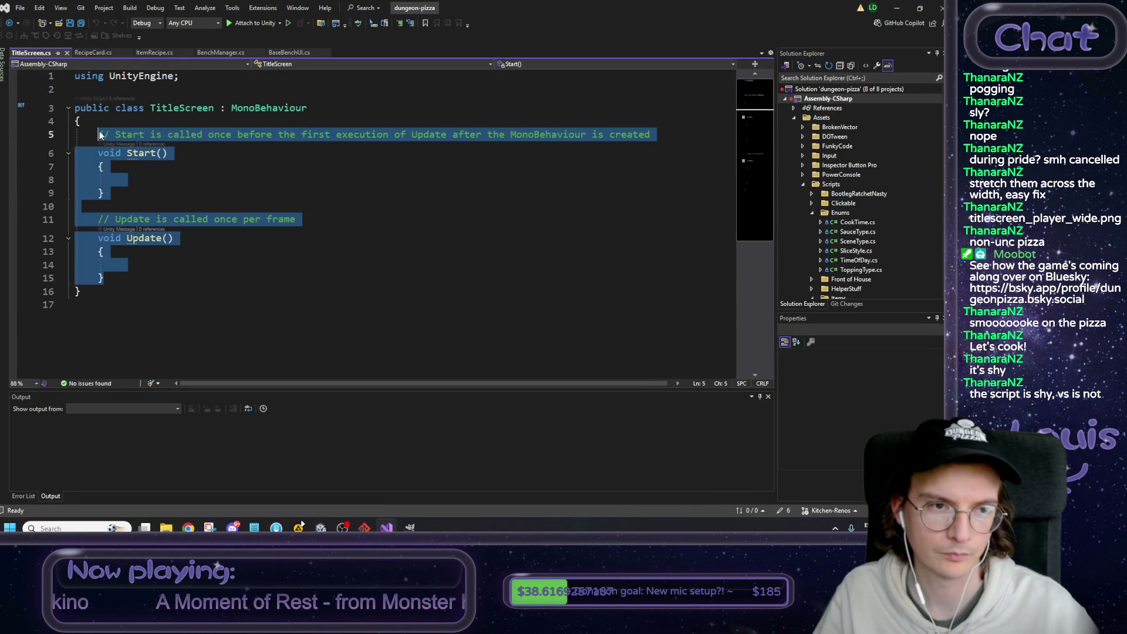
text(public void )
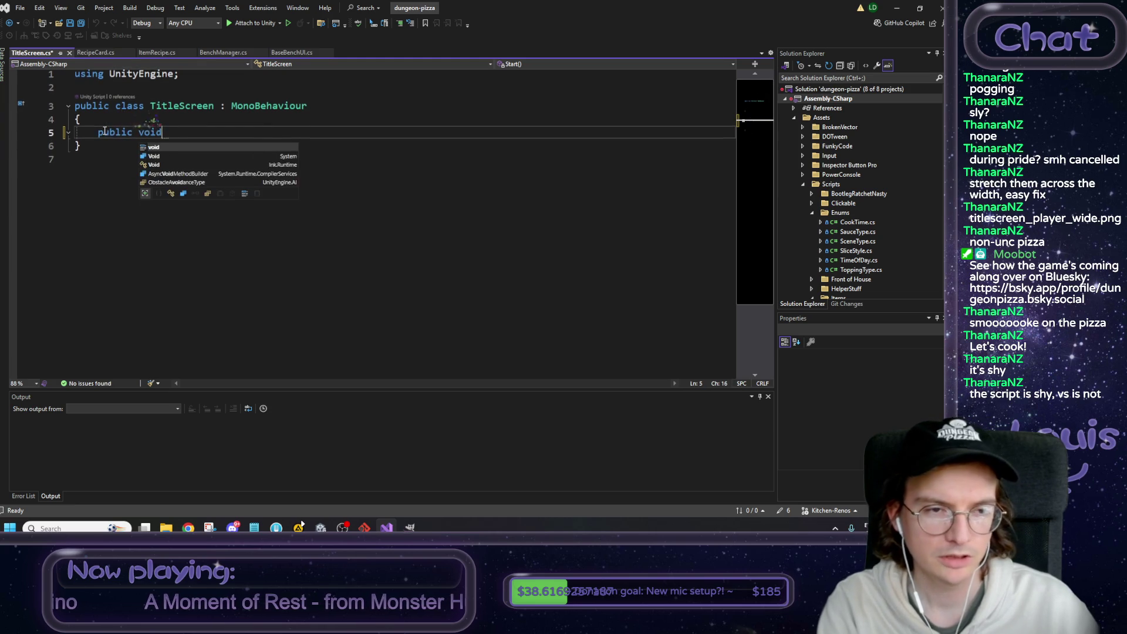
text(Btn_LetsCook() {)
key(Return)
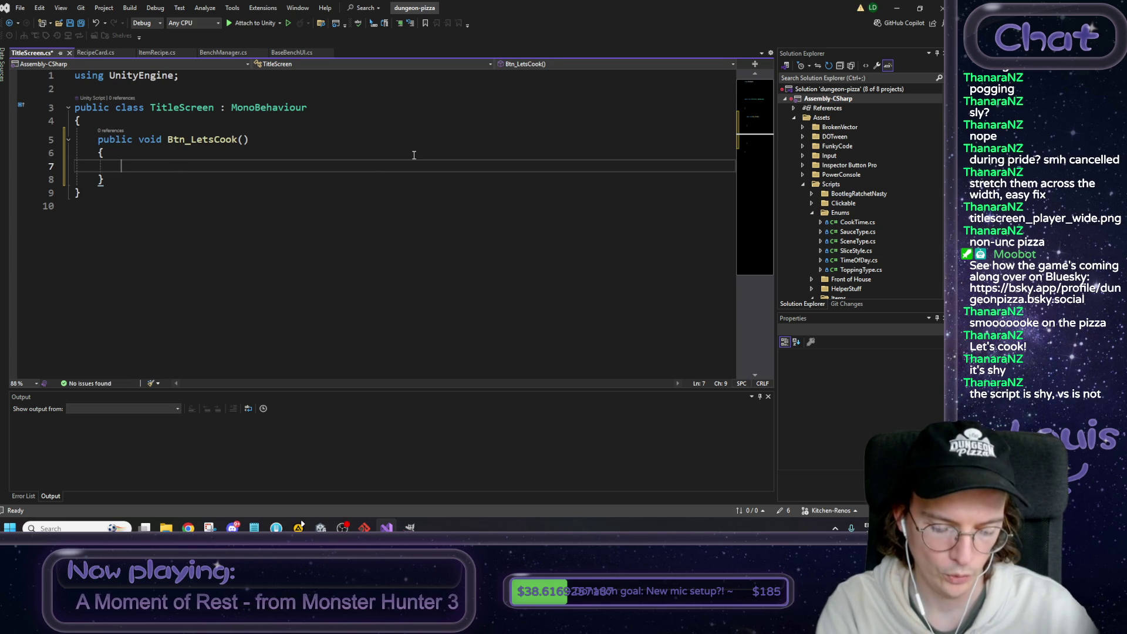
text(//fade)
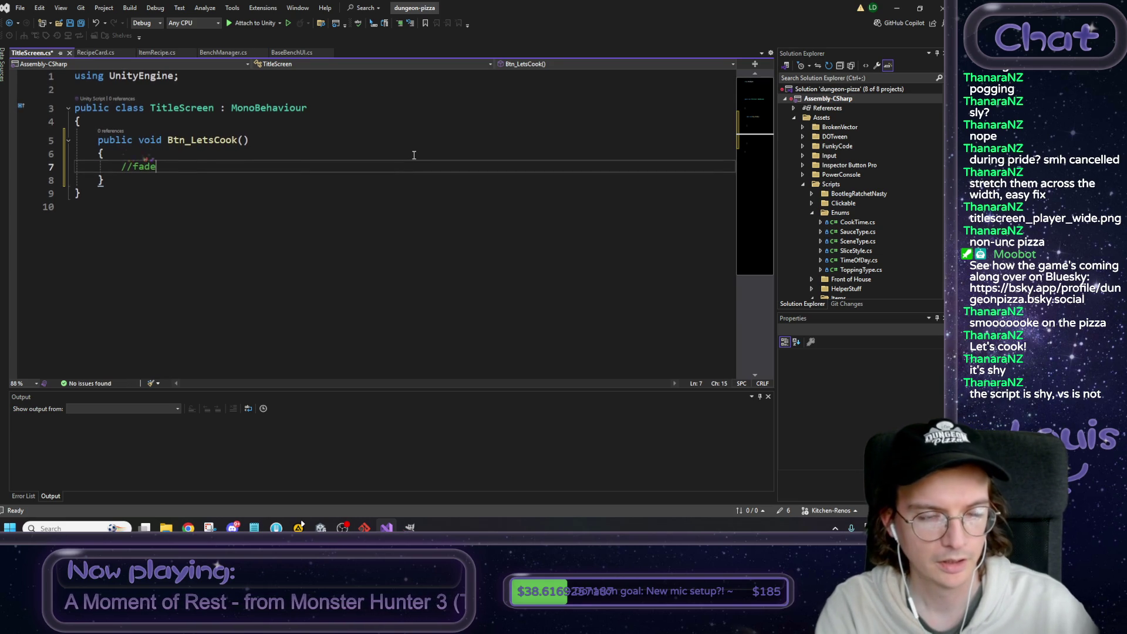
key(BackSpace)
key(BackSpace)
key(BackSpace)
text(//cool )
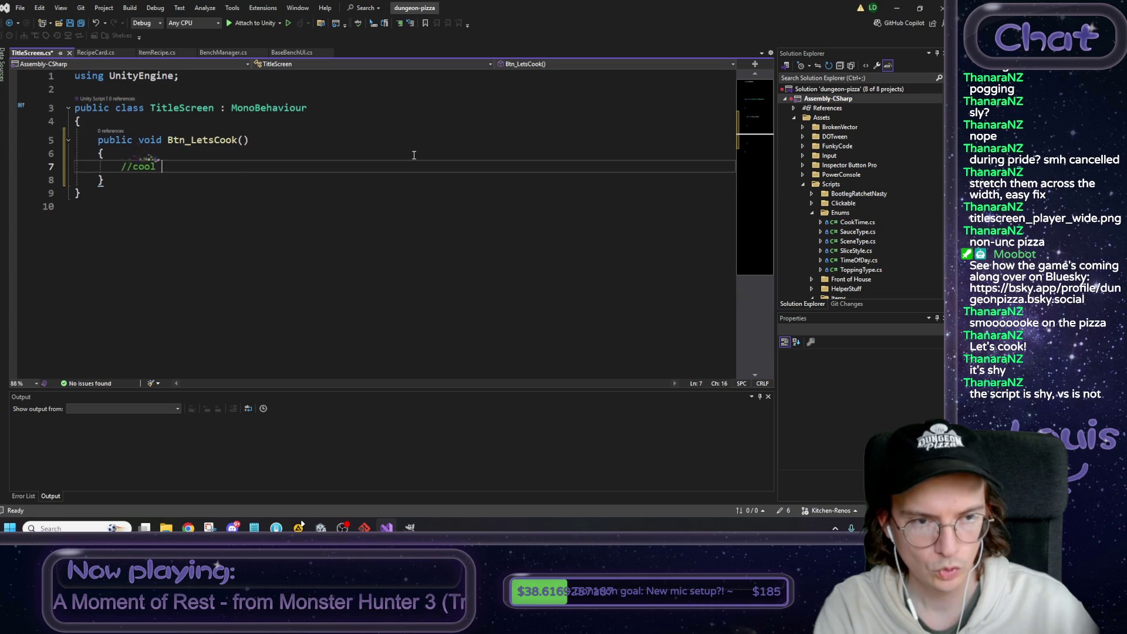
text(sound)
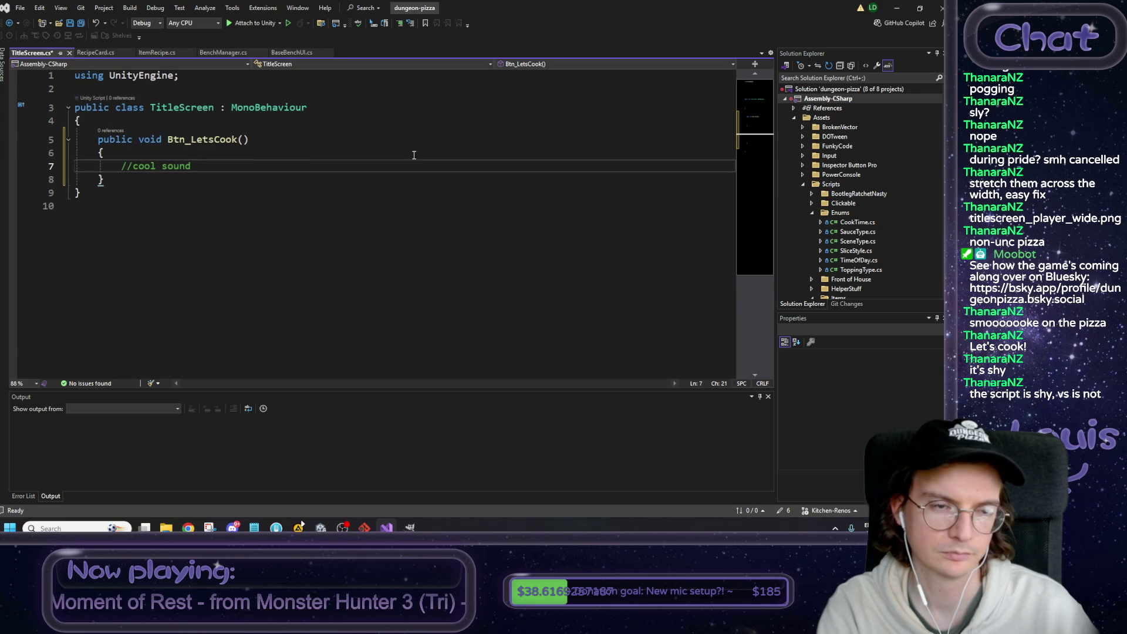
key(Return)
key(Return)
text(//)
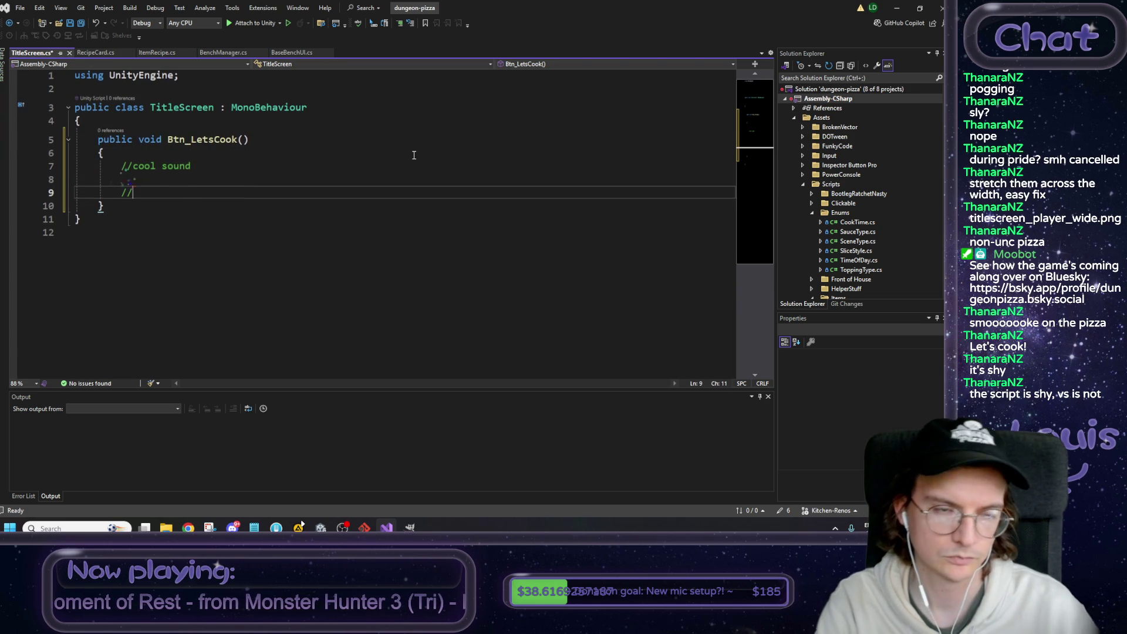
Add a plain void Start() method with braces at the top of the class.
key(Up)
key(Up)
key(Up)
key(Return)
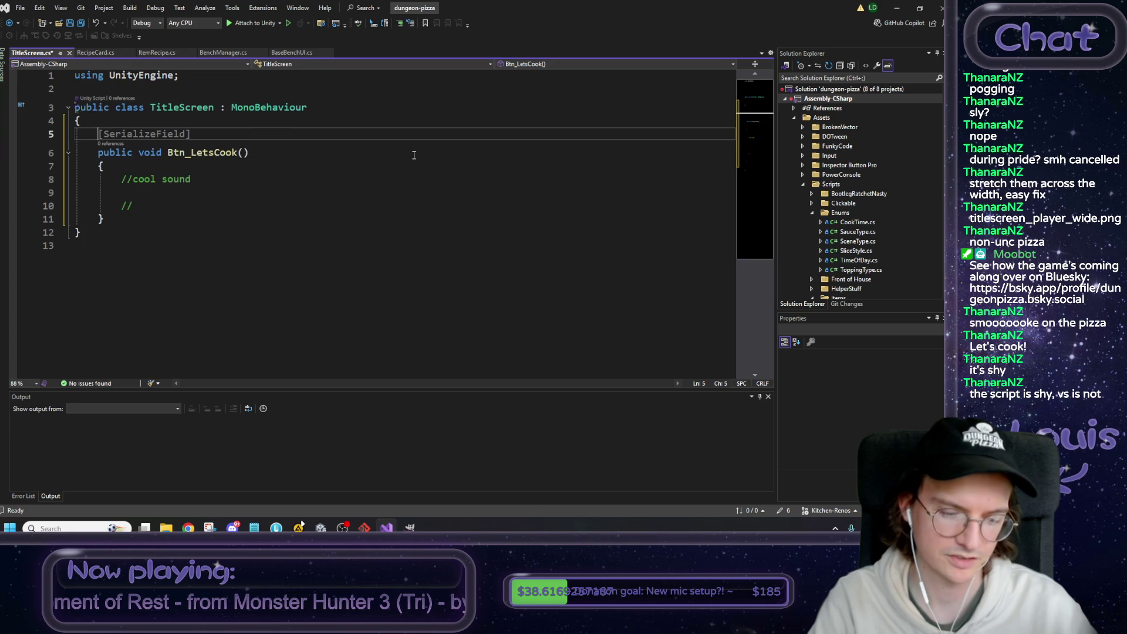
key(Return)
key(Return)
key(Up)
text(void Start)
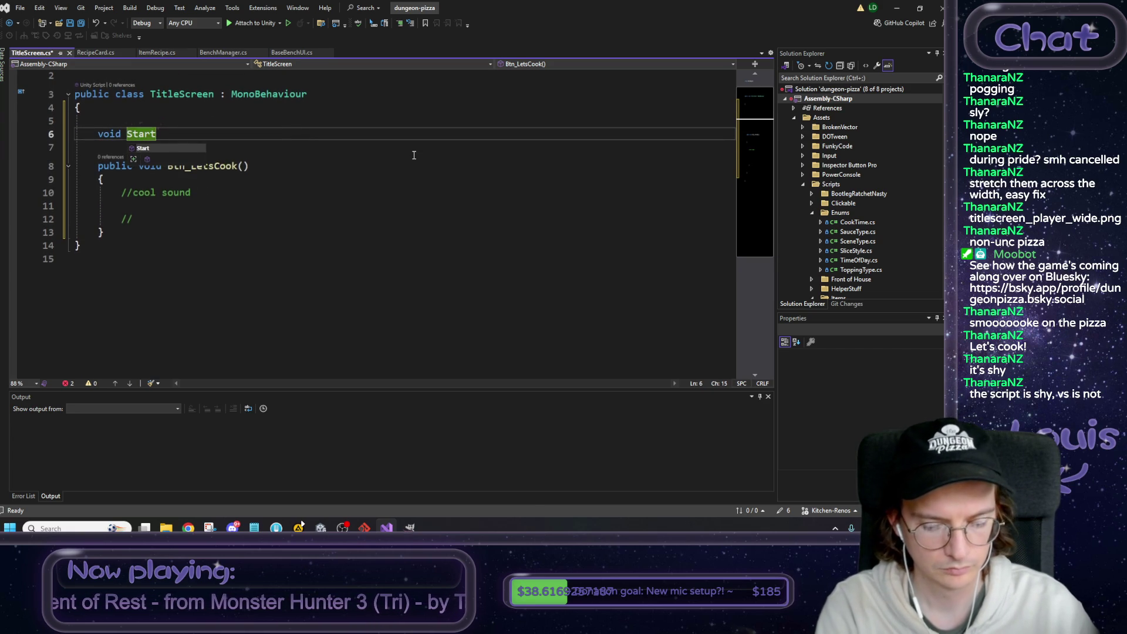
key(Tab)
key(ctrl+z)
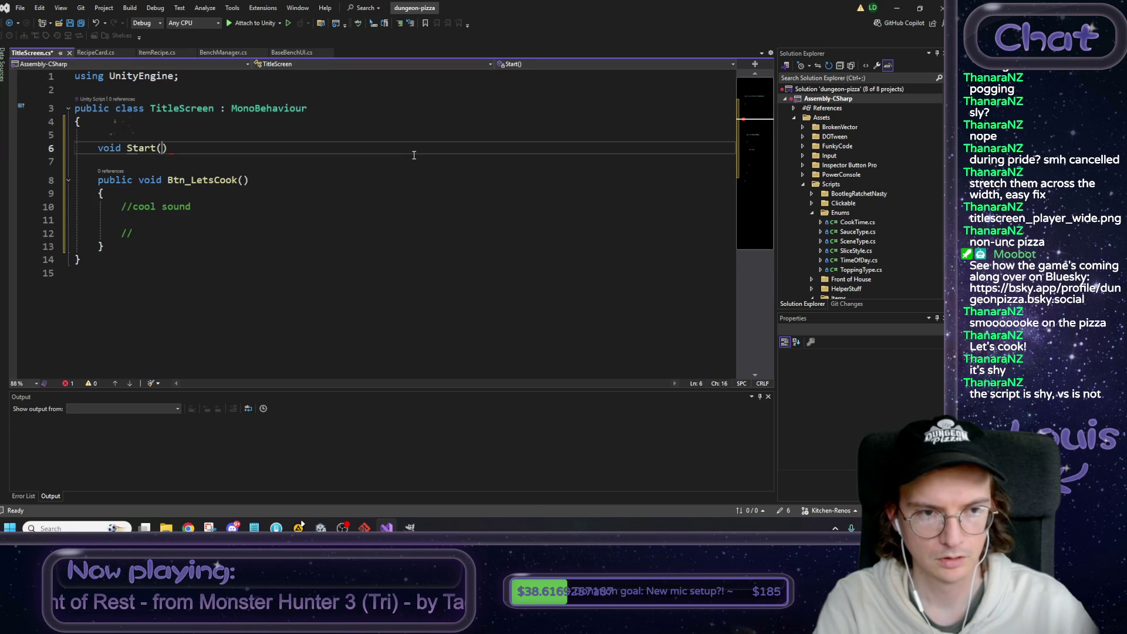
key(Return)
text({)
key(Return)
Write Start() comments about title screen music, reading from settings, and a music manager.
text(//)
text(fu )
text( t)
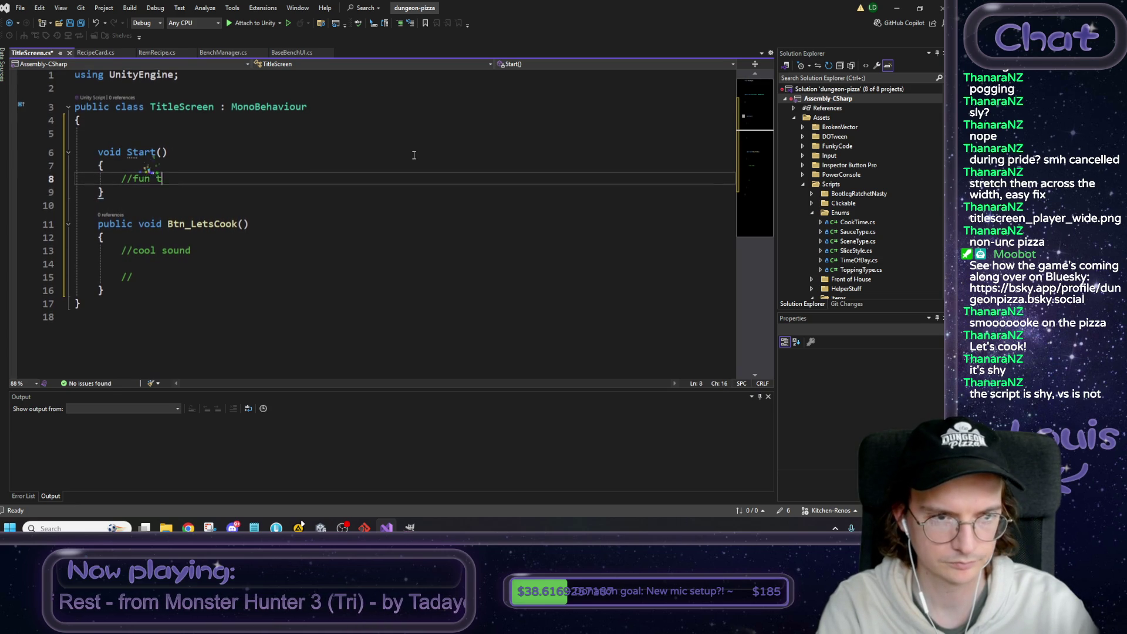
text(itle screen music)
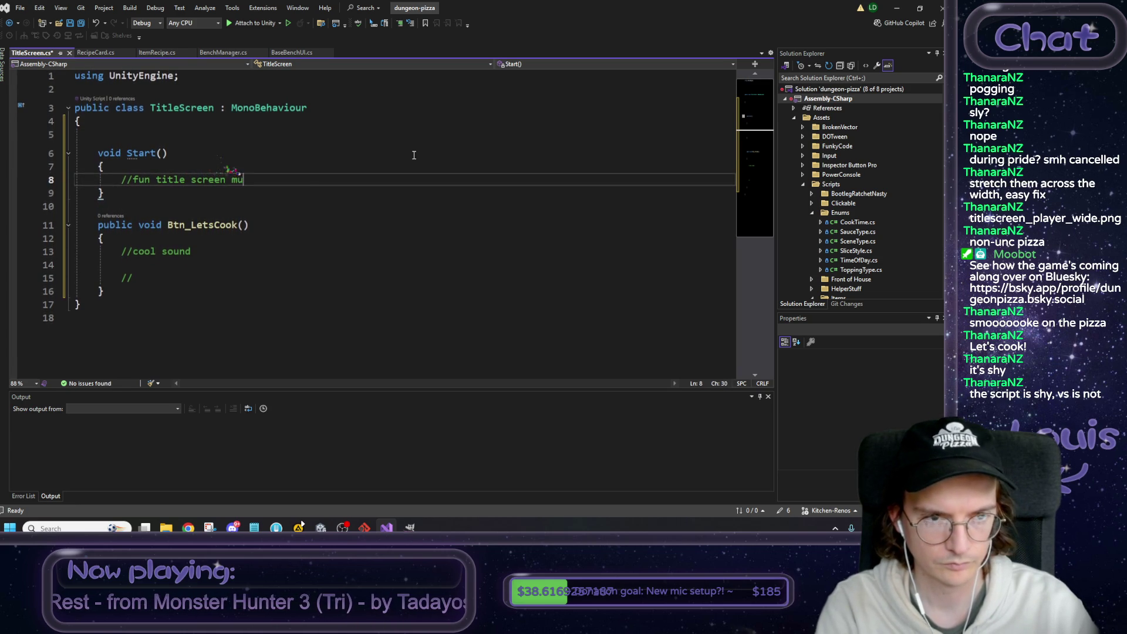
key(Return)
key(Return)
text(/wait th)
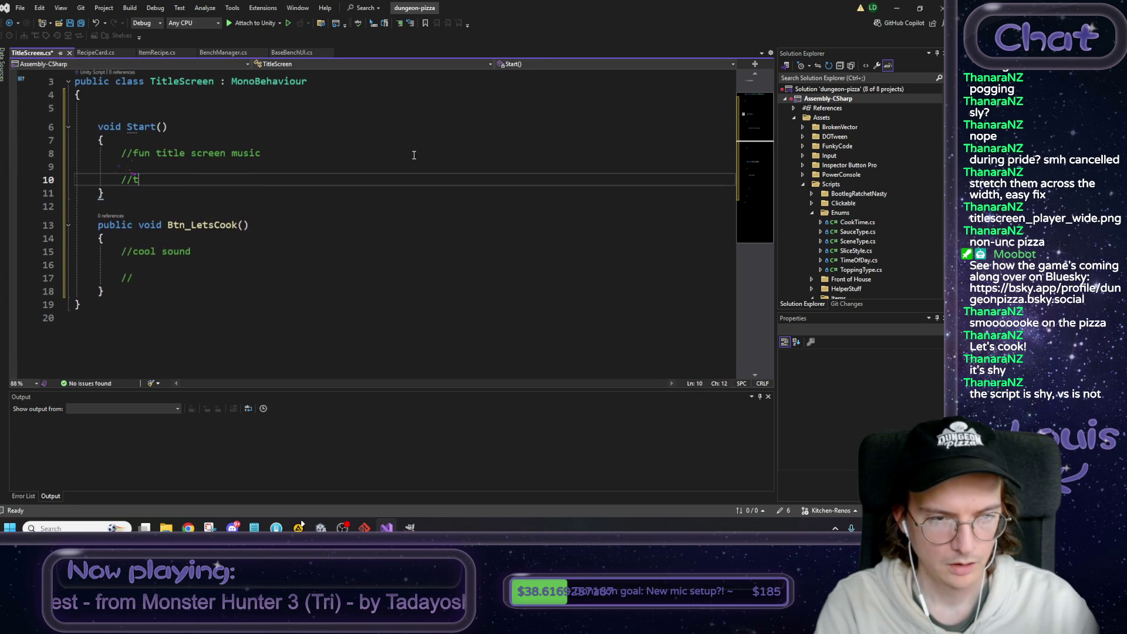
text(at m)
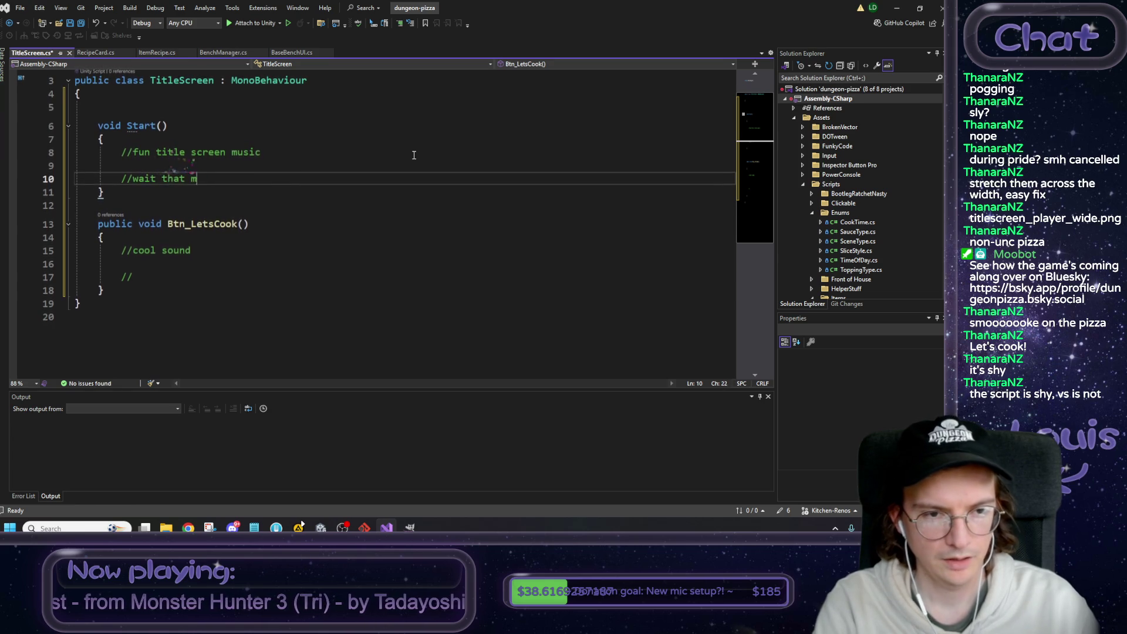
text(eans we need )
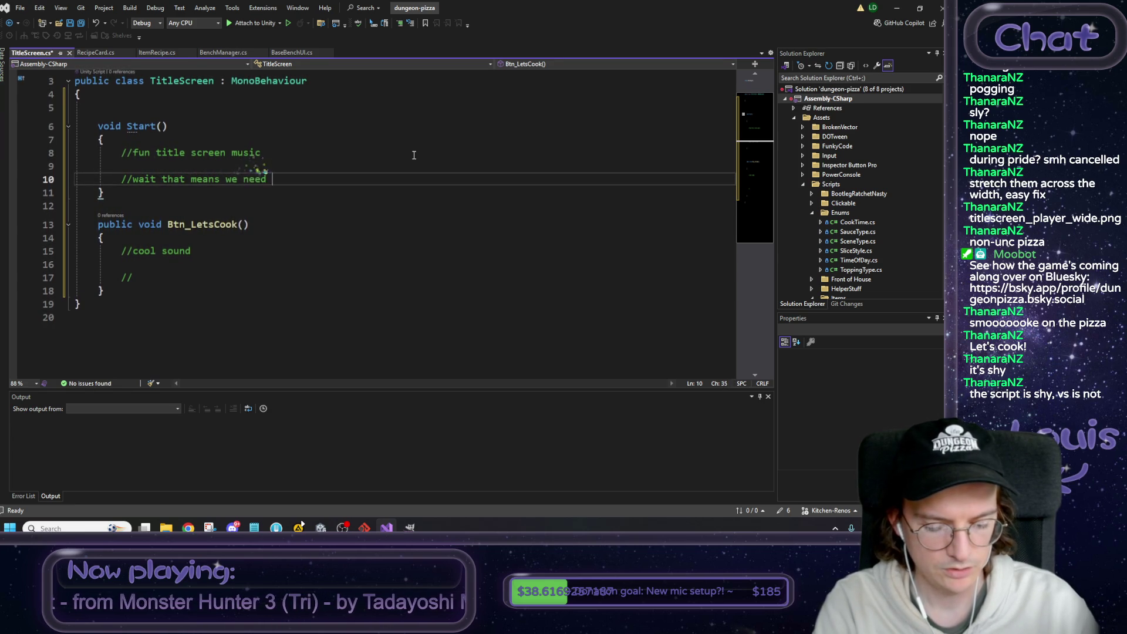
text(to read from settings)
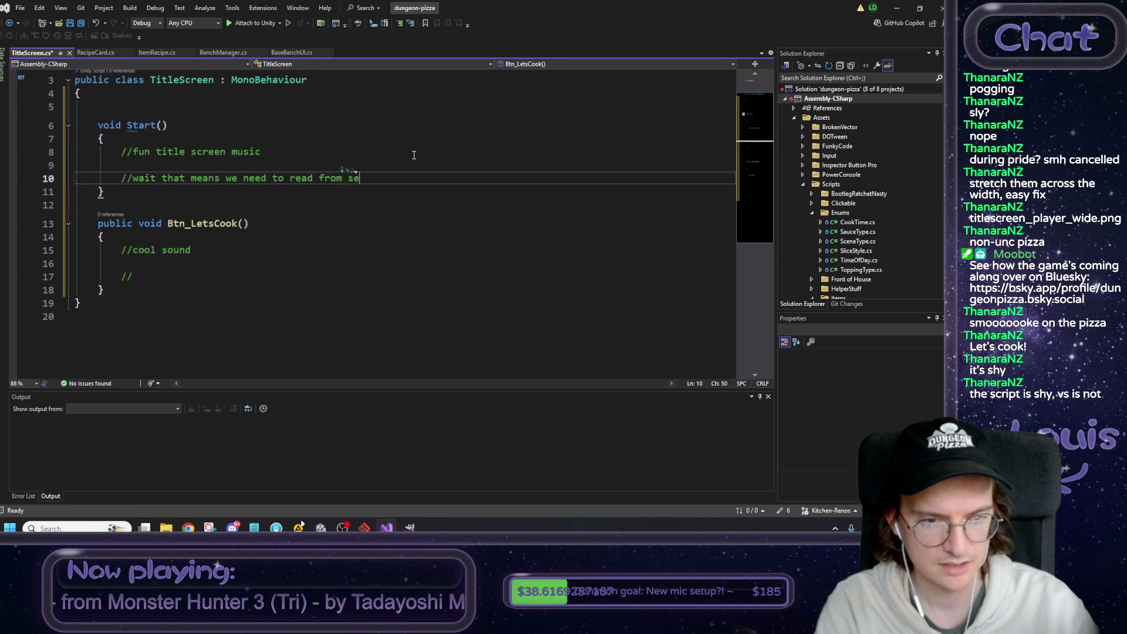
key(Return)
key(Return)
text(./)
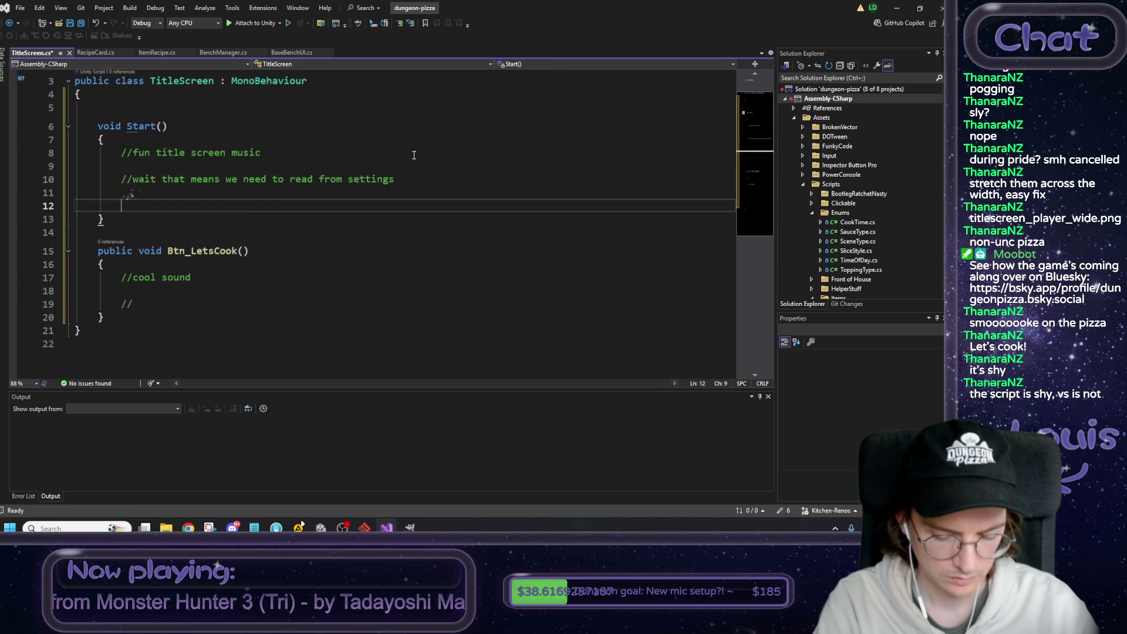
text(/do we have)
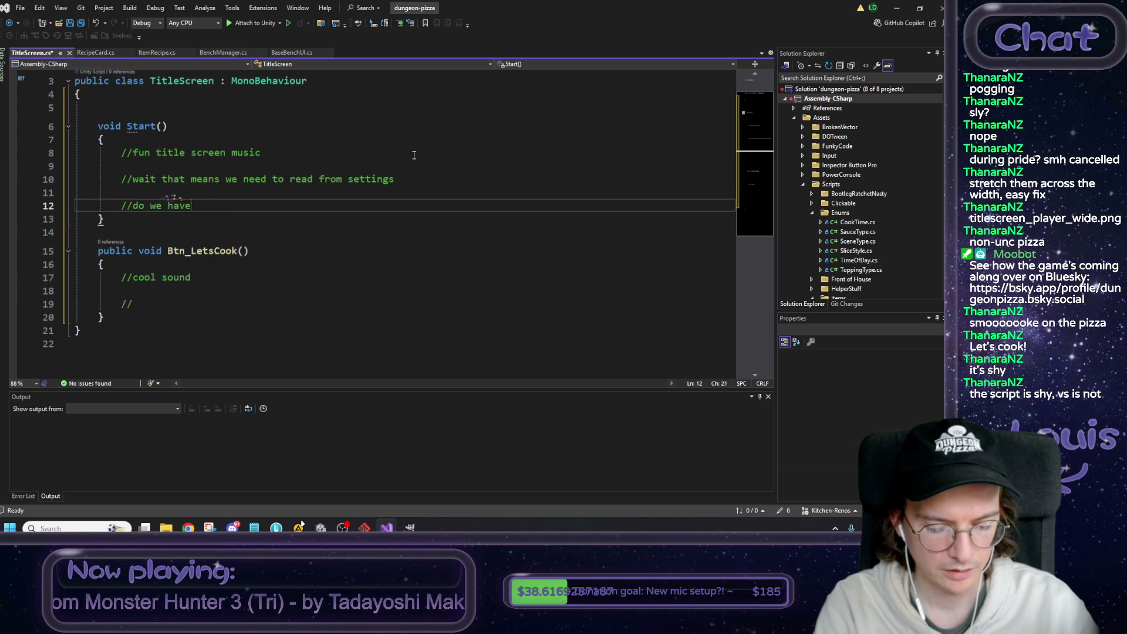
text( a music m)
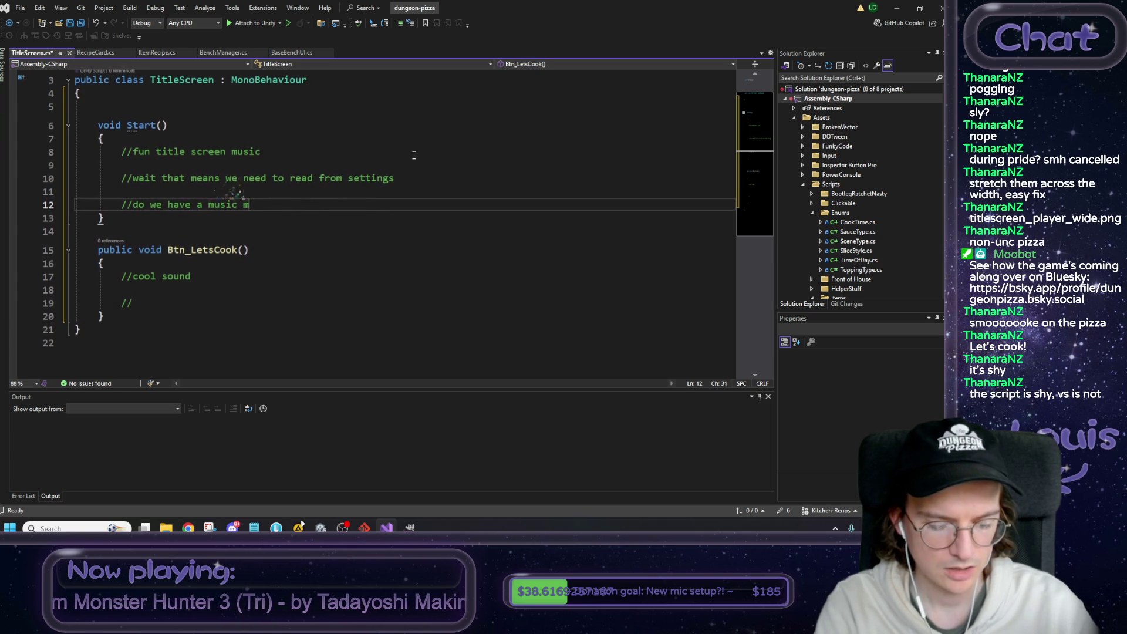
text(anager???)
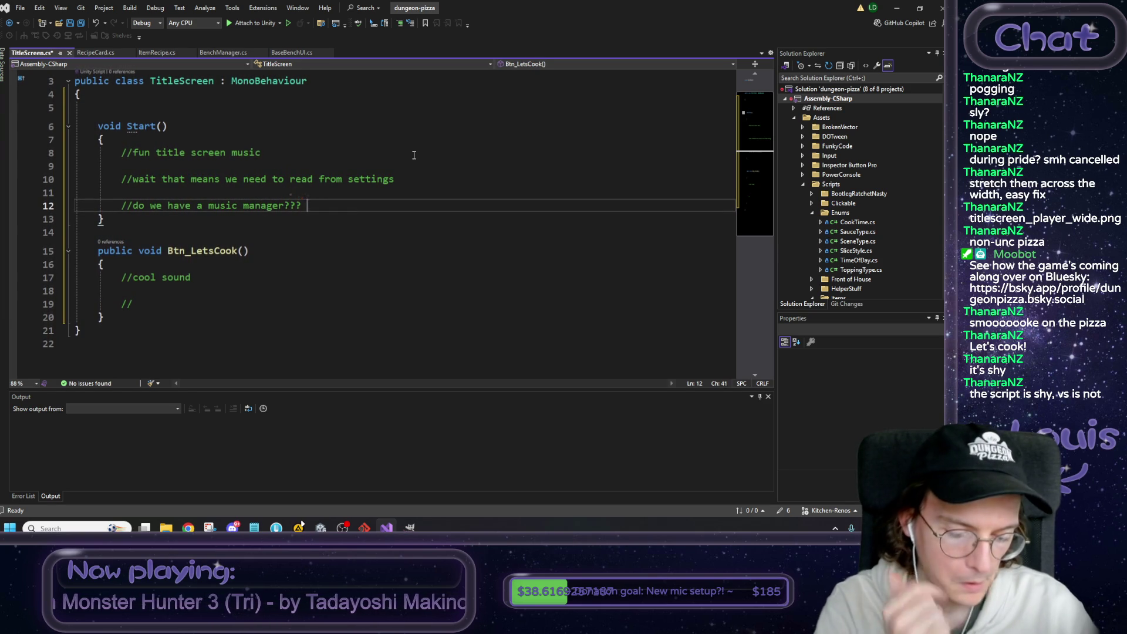
text(ow does th)
text(is interac)
text(t with boot)
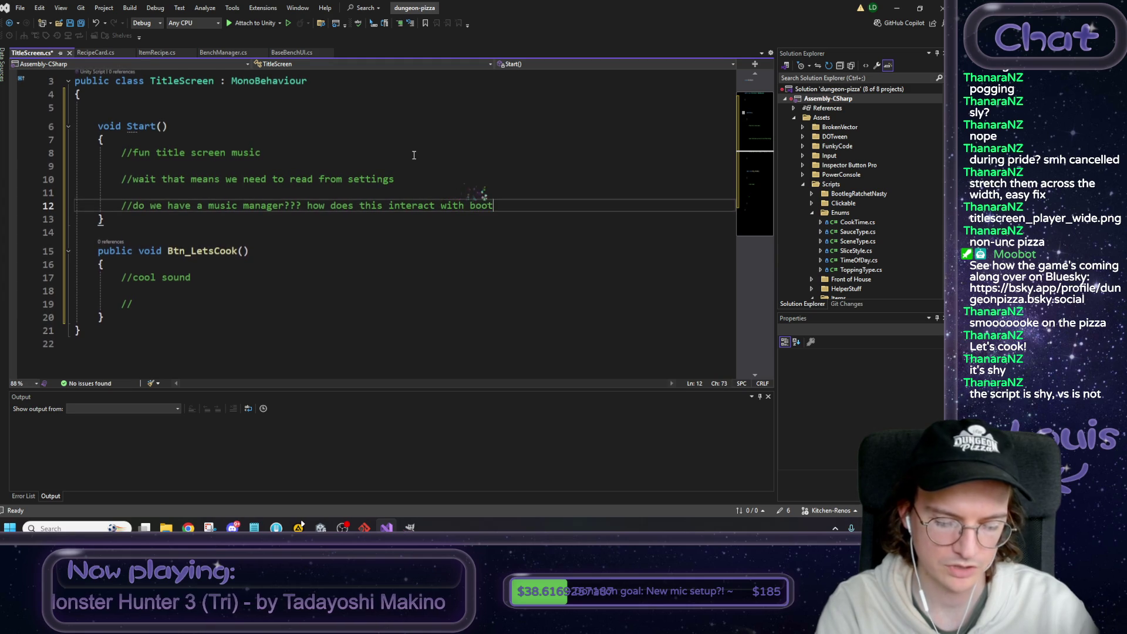
text(strappign. FM)
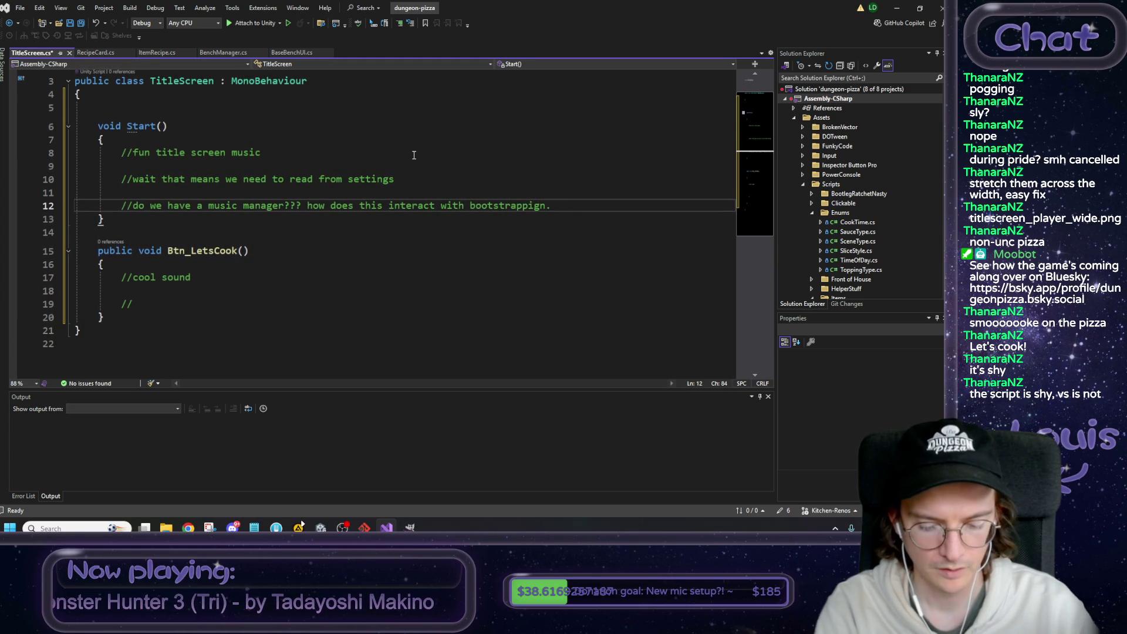
key(Down)
key(Down)
key(Down)
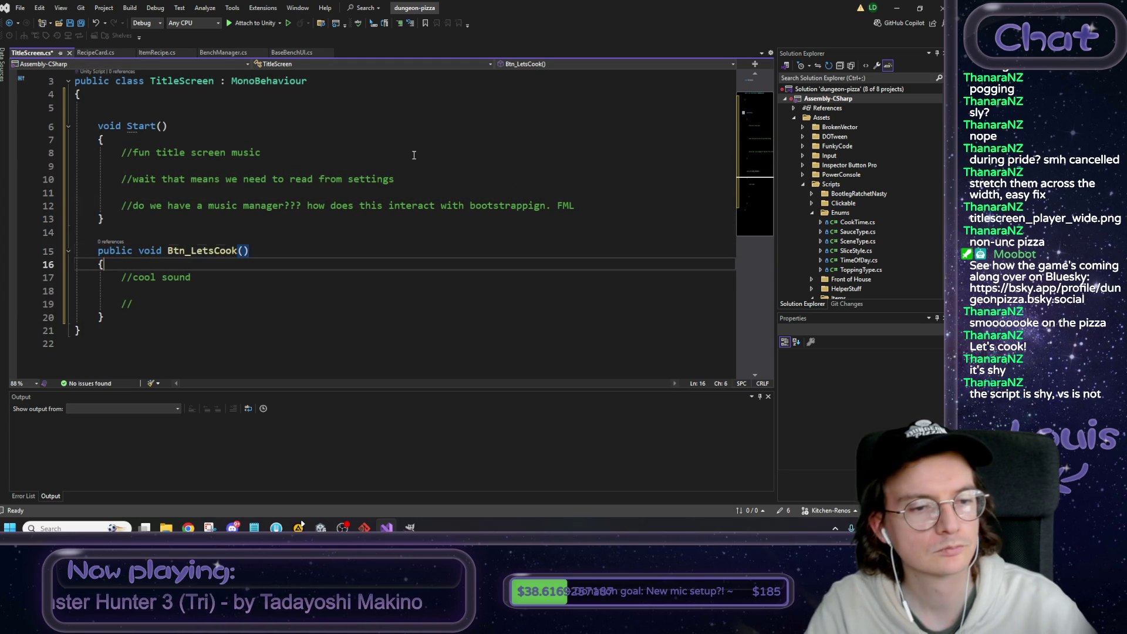
Add comments planning a slow fade scene transition, noting the bootstrapped fade is fullscreen-only.
text(slow fade)
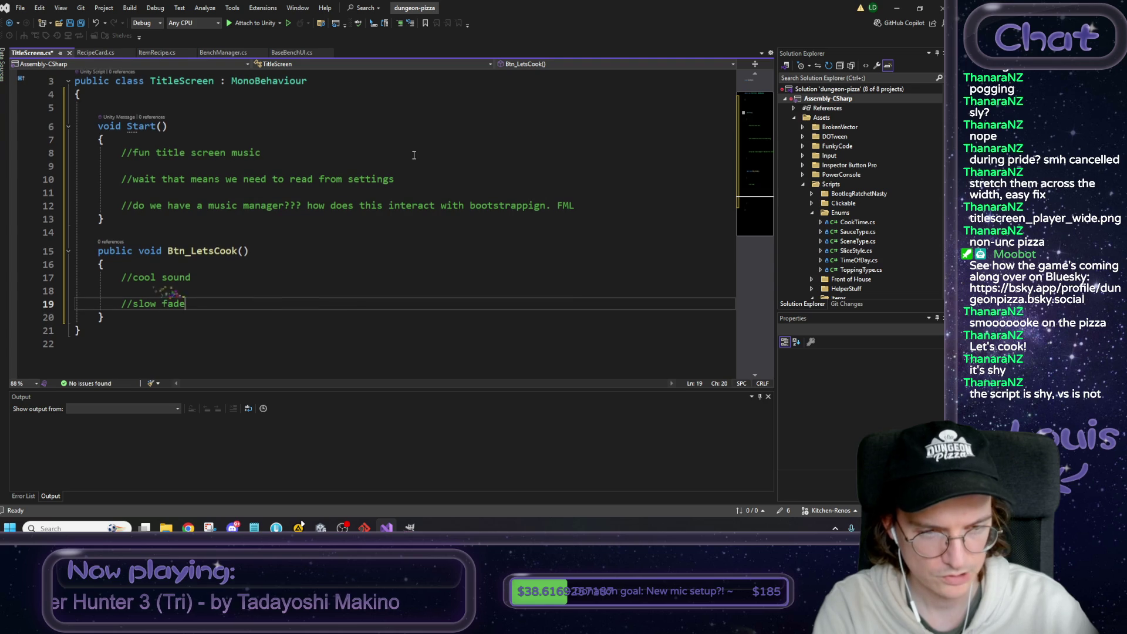
text( into sc)
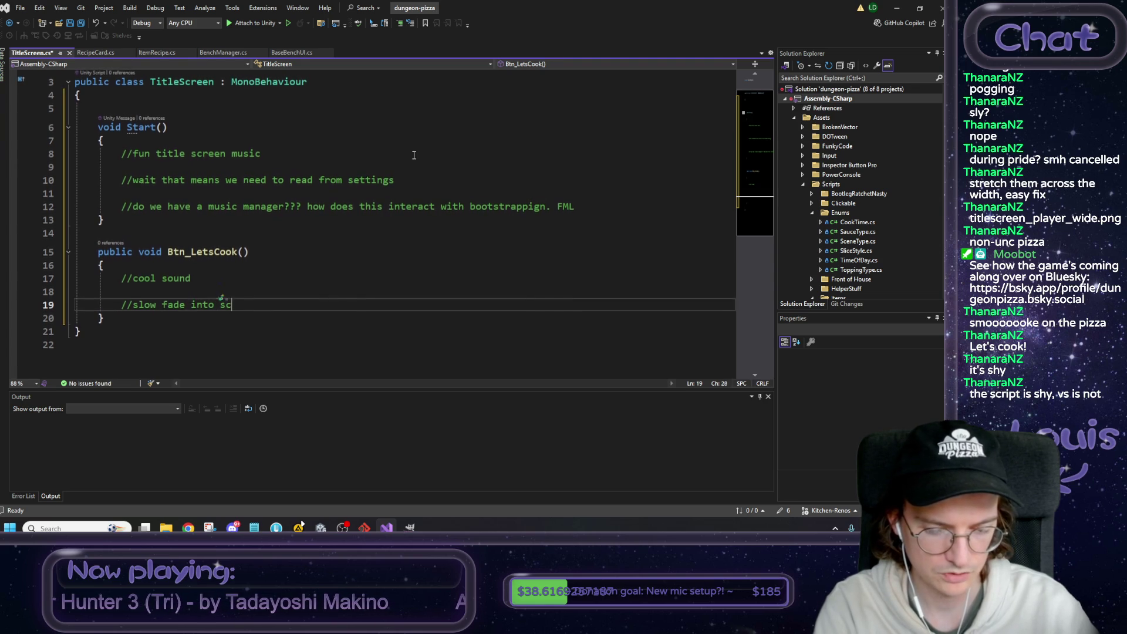
text(ene transition)
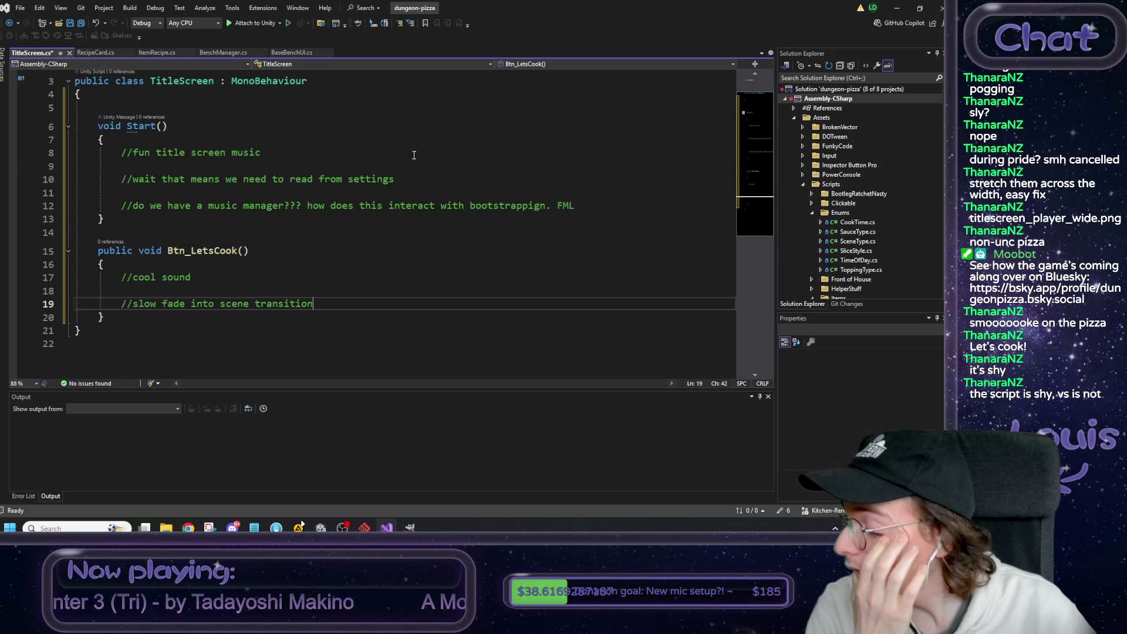
key(Return)
key(Return)
text(/we HAVE)
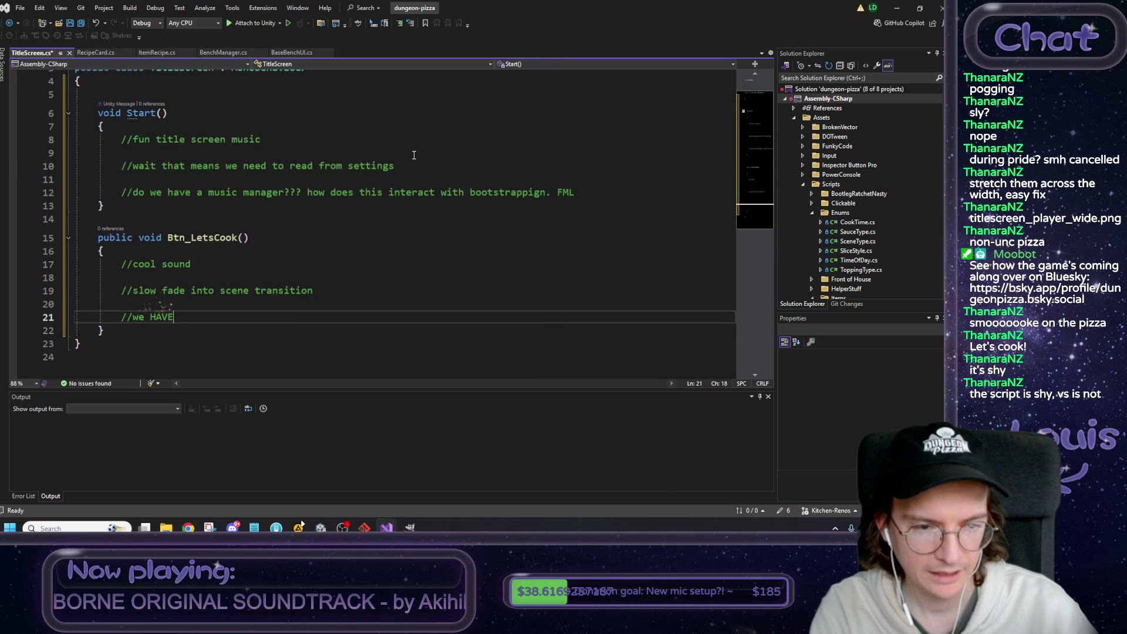
text( fade s)
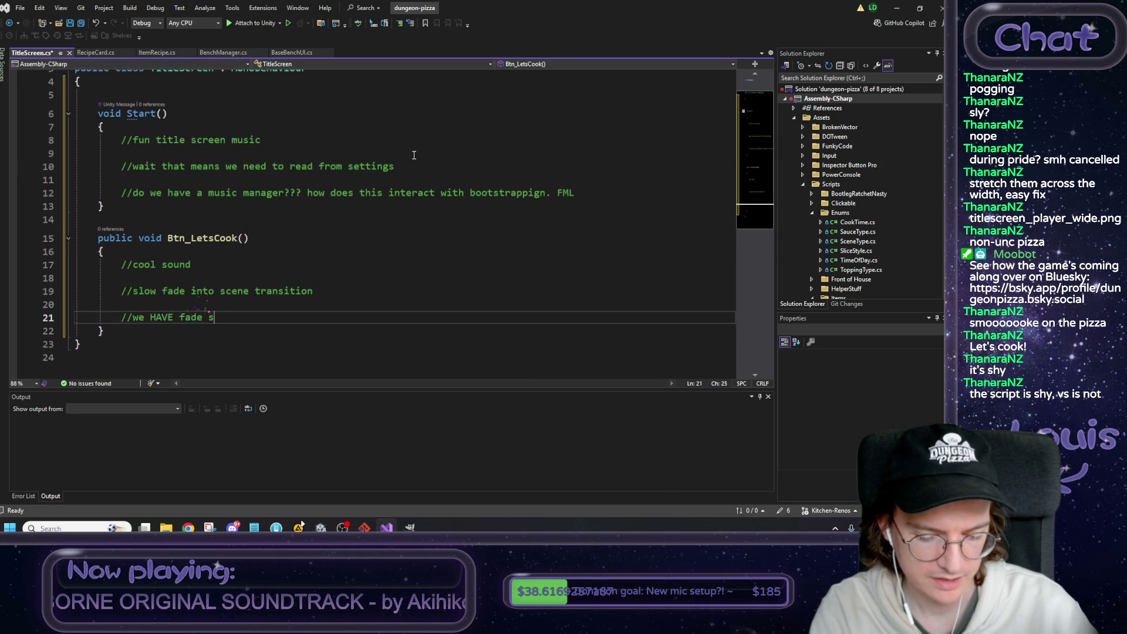
text(tuff in the bootstra)
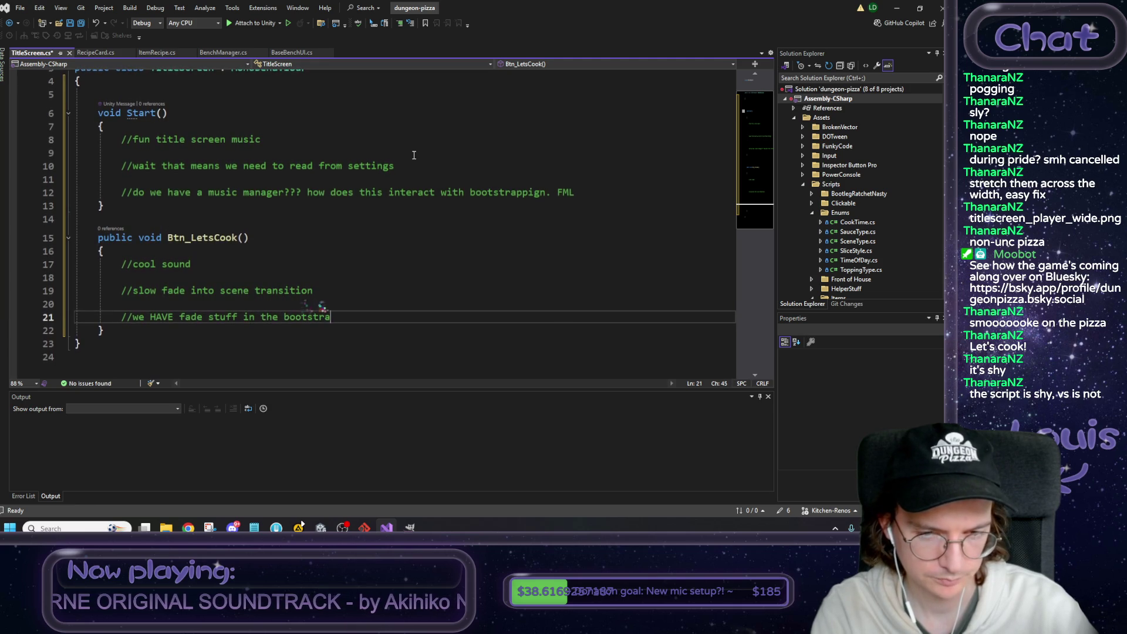
text(p stu)
key(BackSpace)
key(BackSpace)
key(BackSpace)
text(ped stuff)
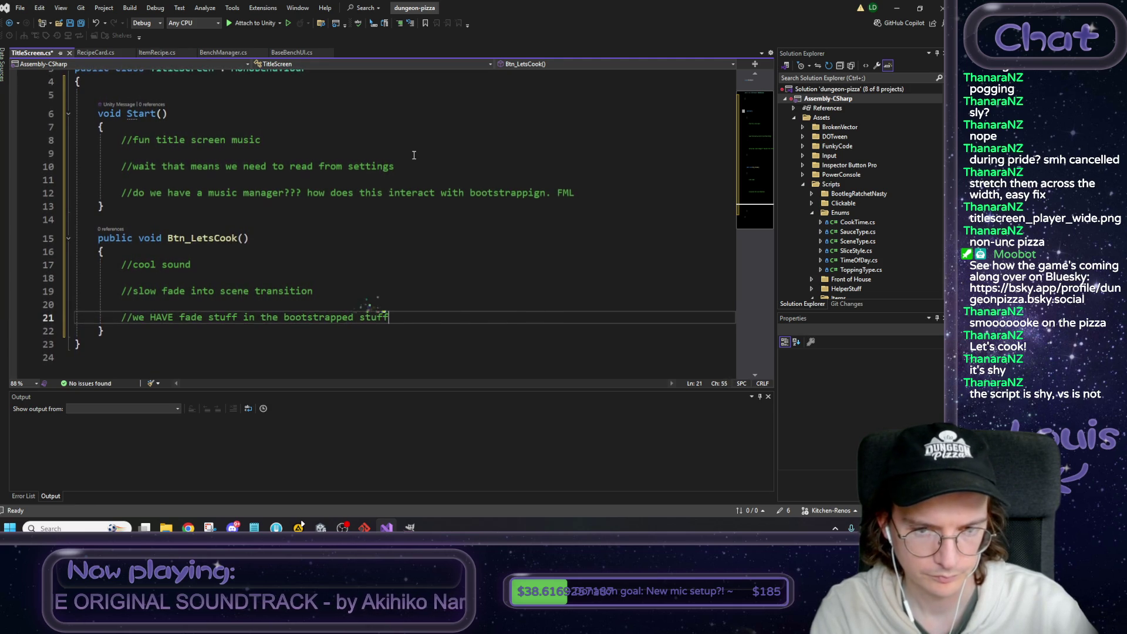
text(, but it's onl)
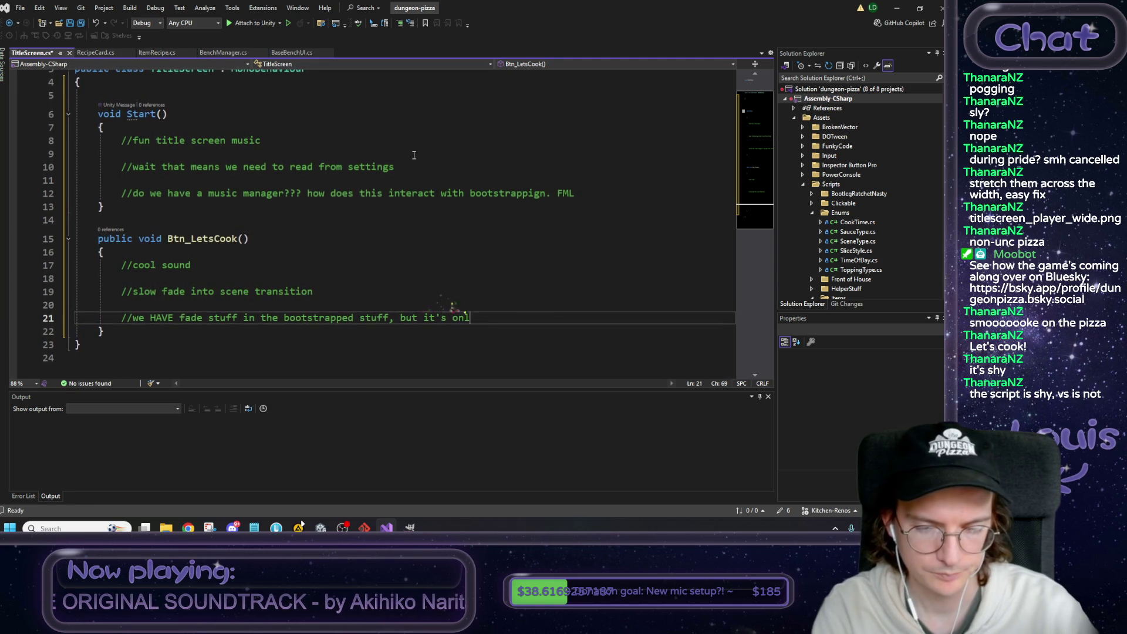
text(t)
text(ullscreen.)
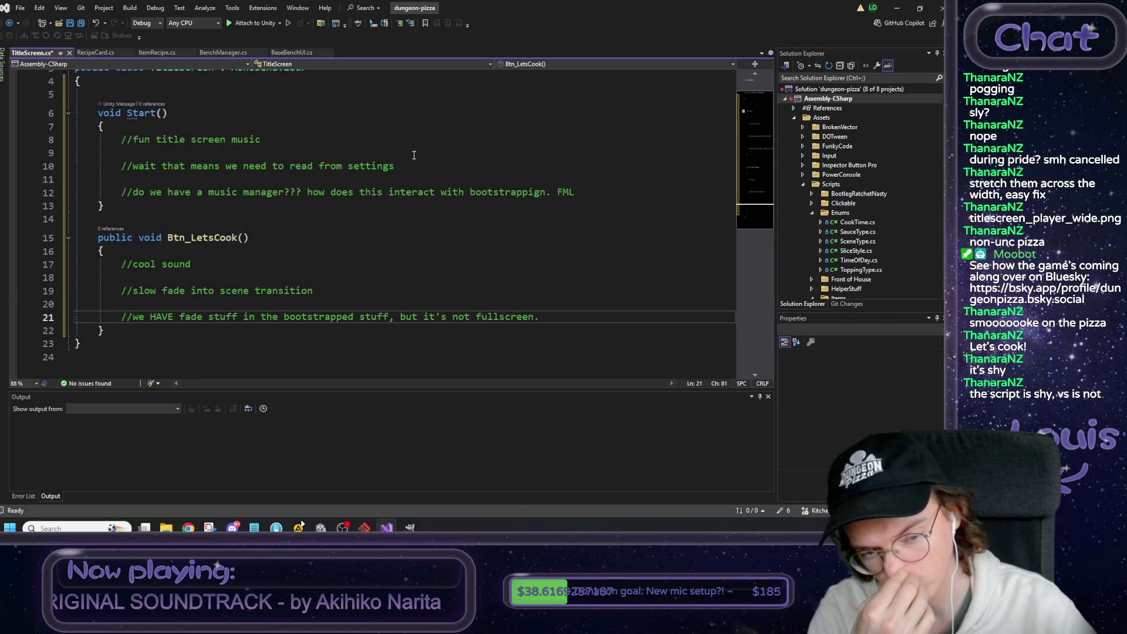
key(Return)
key(Return)
text(//i guess)
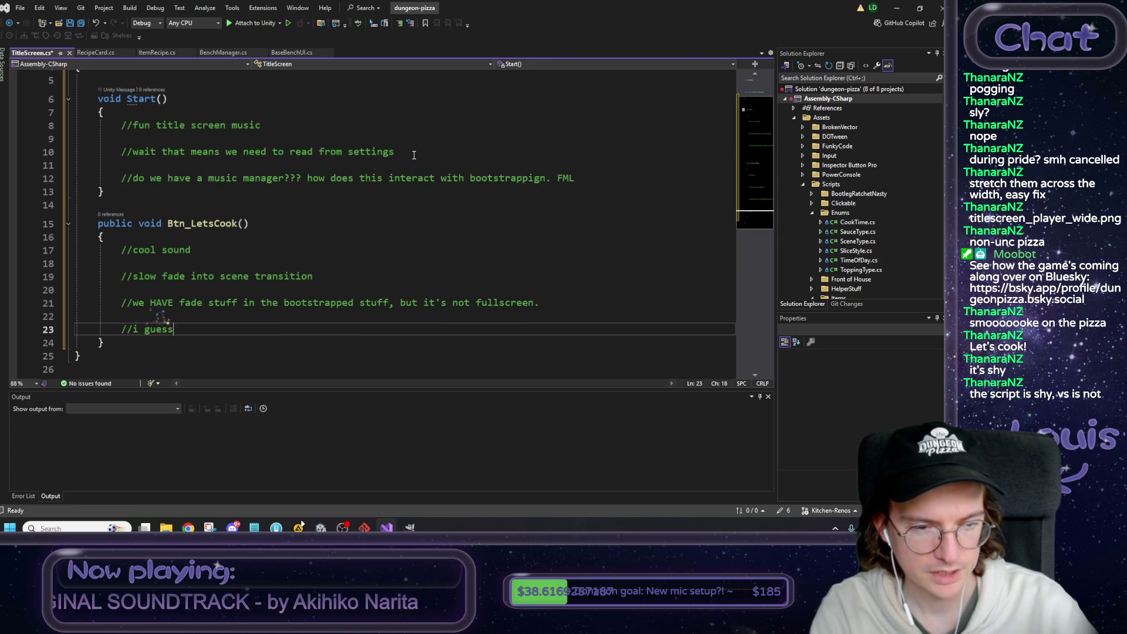
text( we just )
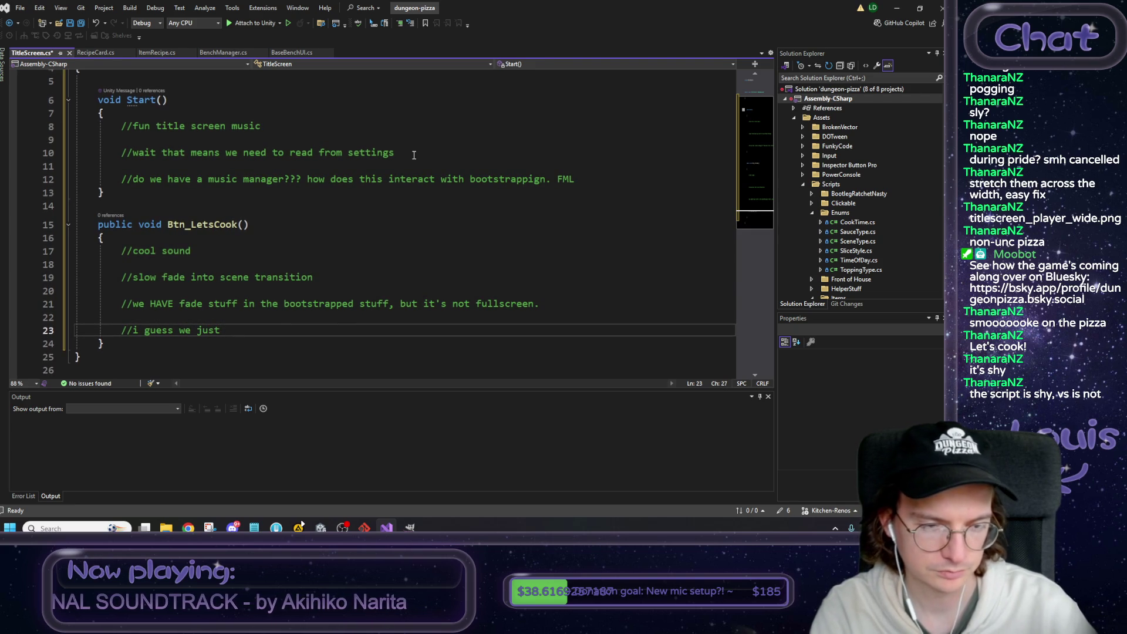
text(write new shit)
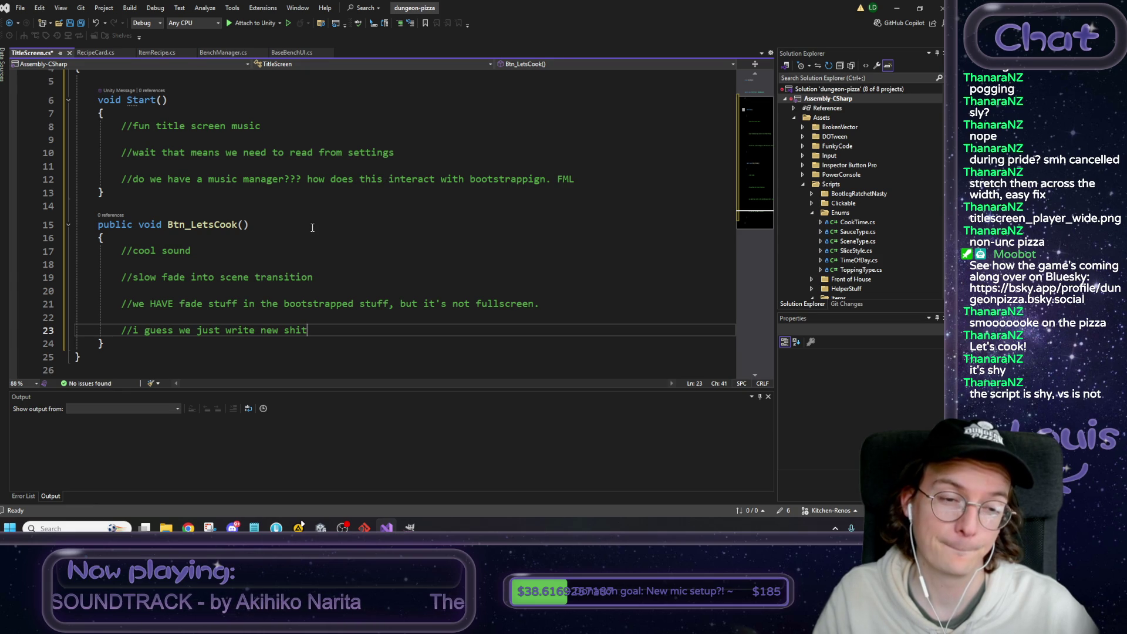
Add a comment that this button will later load save file selection but currently just starts the game.
click(323, 277)
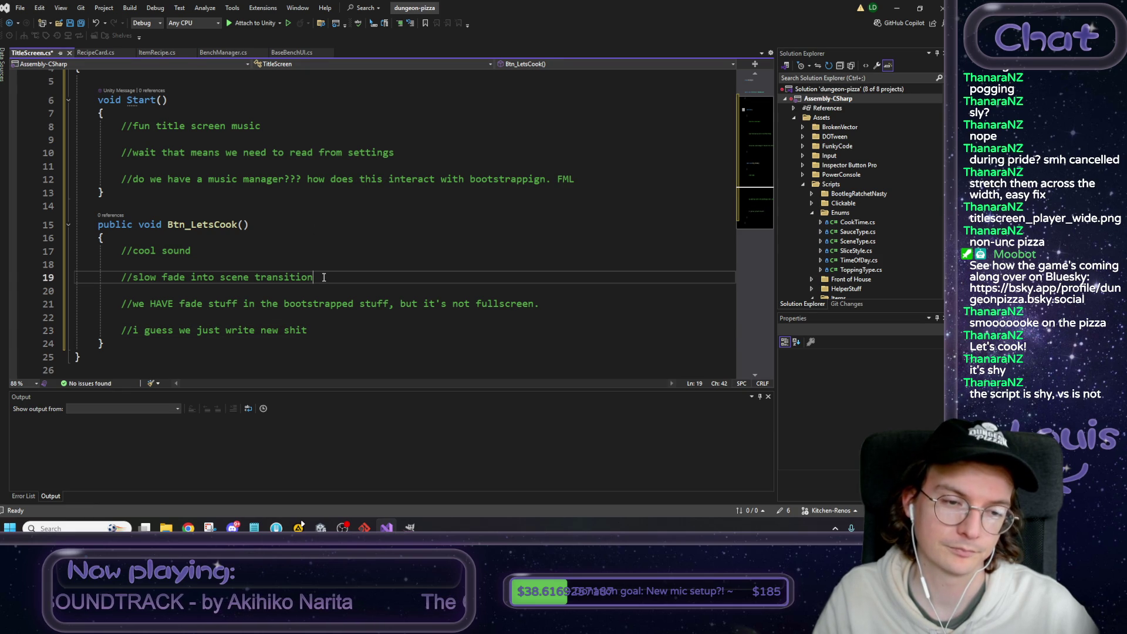
click(323, 327)
key(Return)
key(Return)
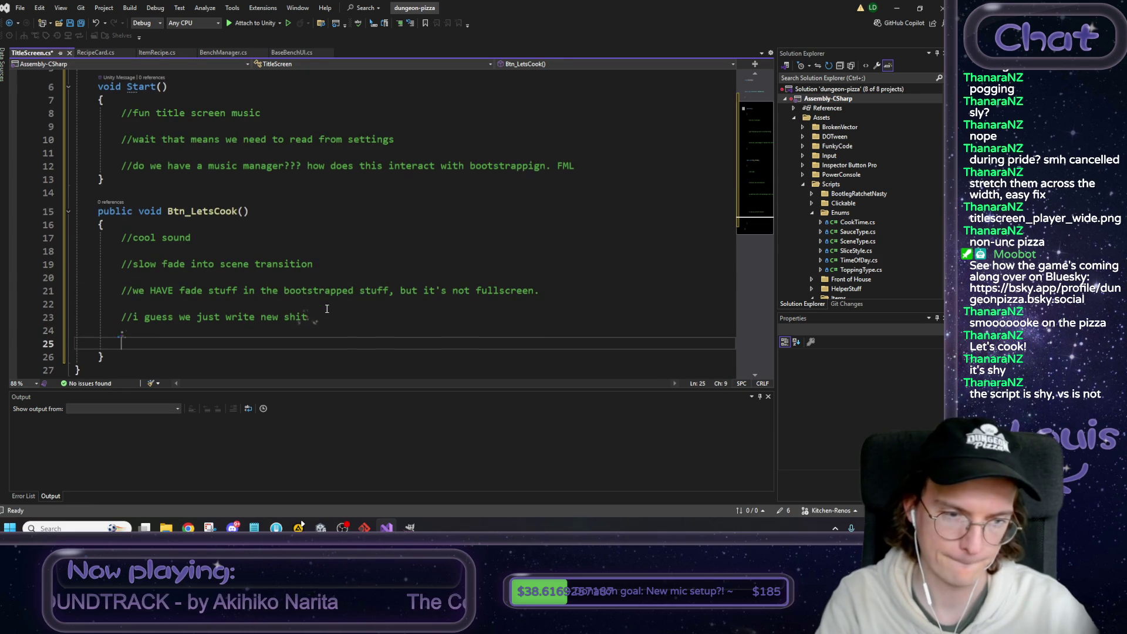
text(//LATER thi)
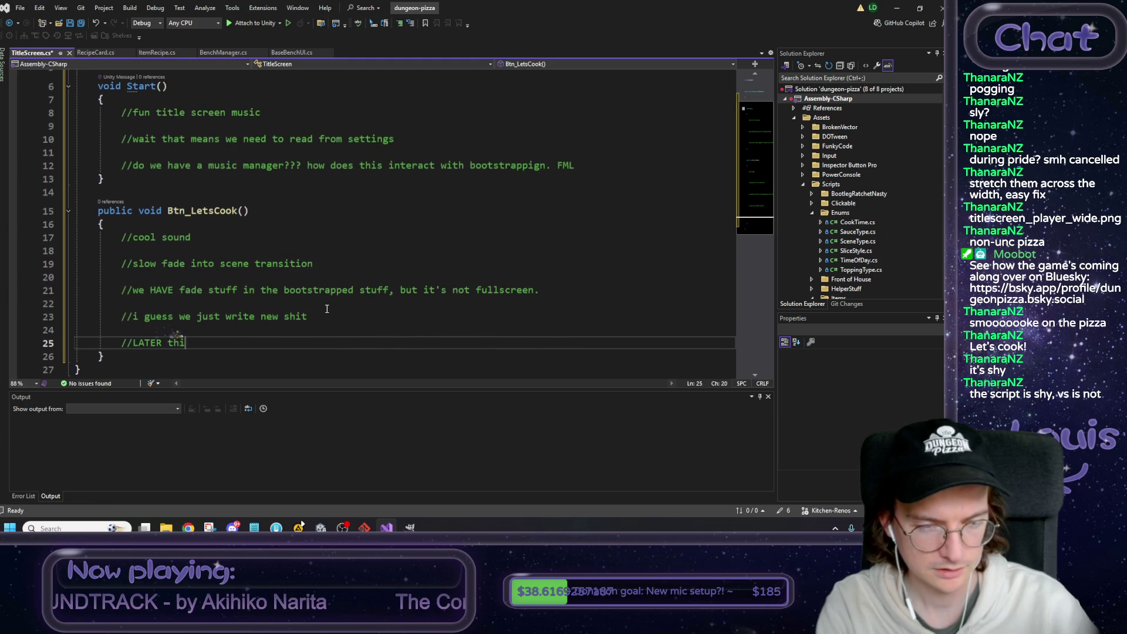
text(s button )
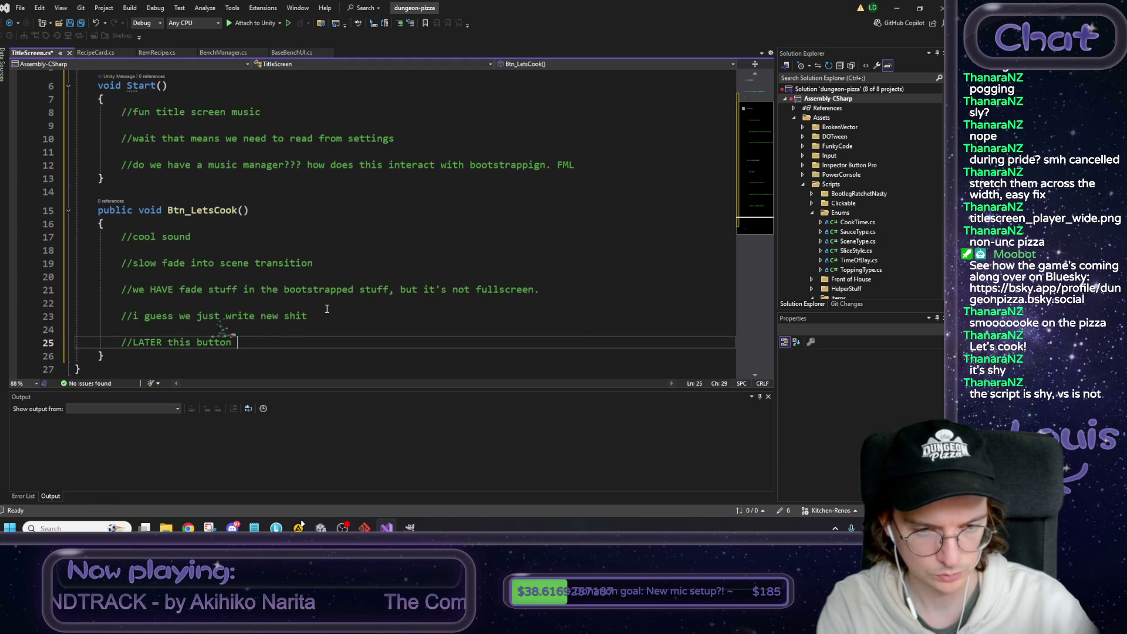
text(will load save file selection stuff)
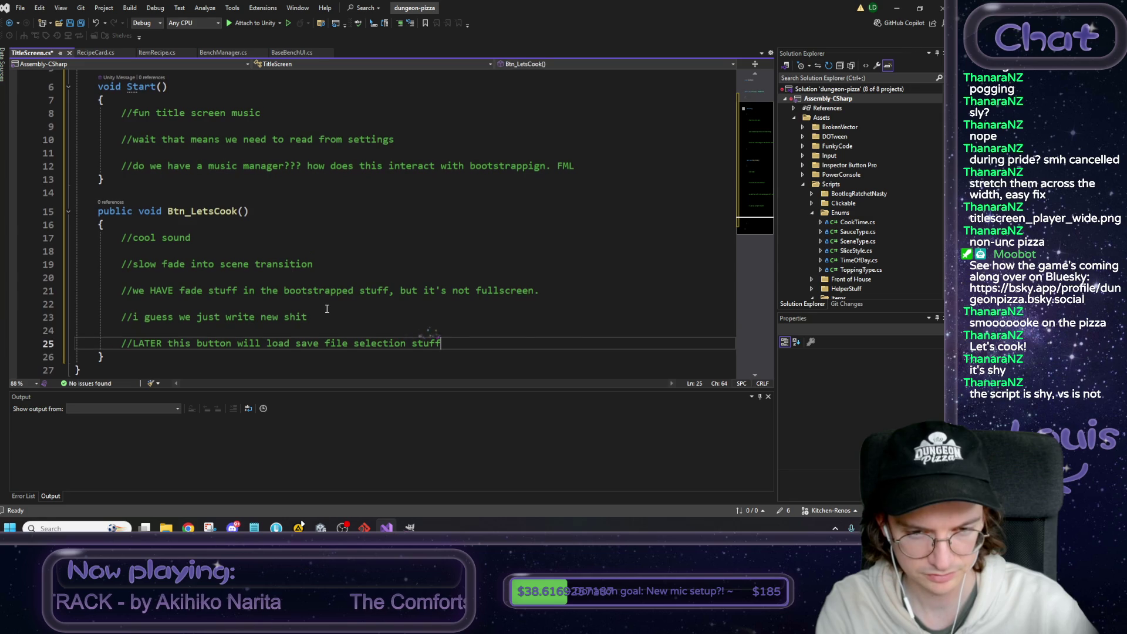
text( but)
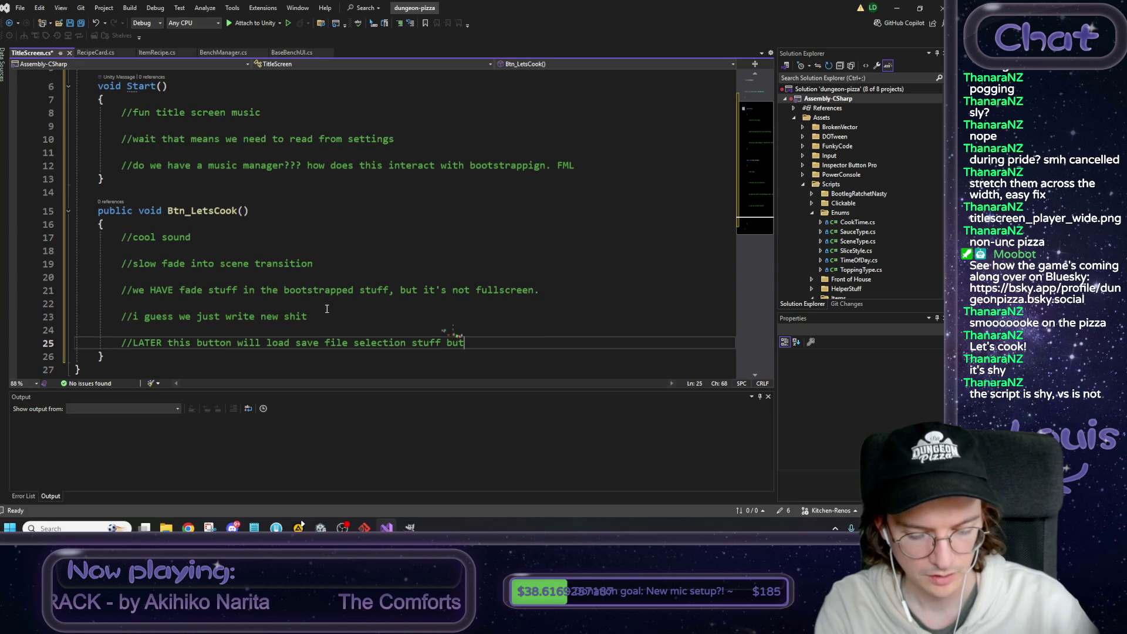
text( for now it just)
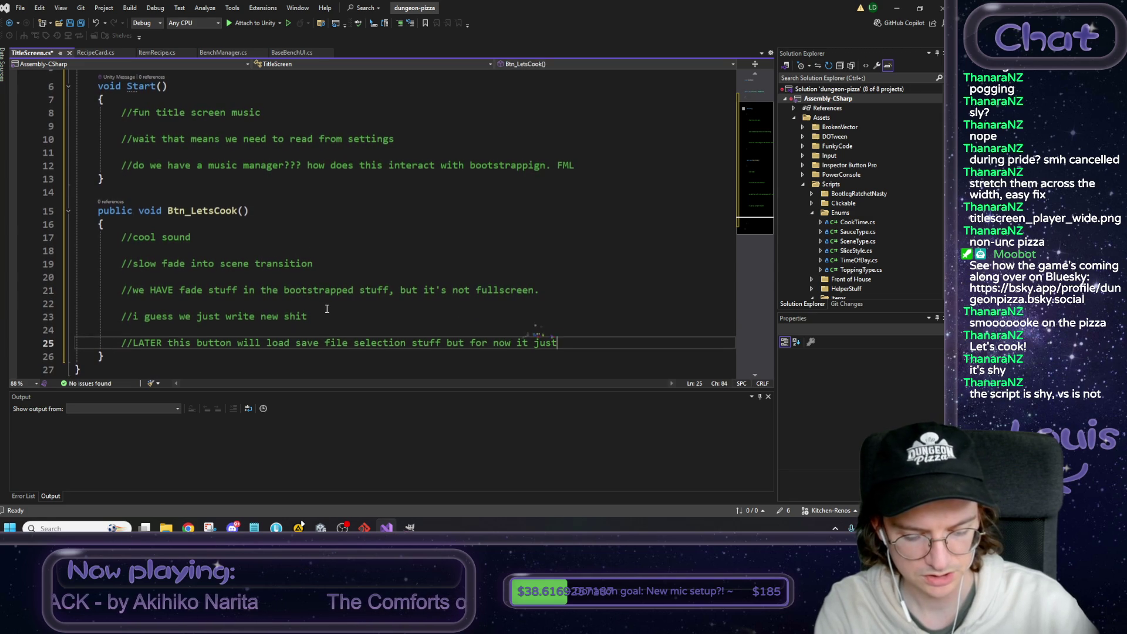
text( starts s)
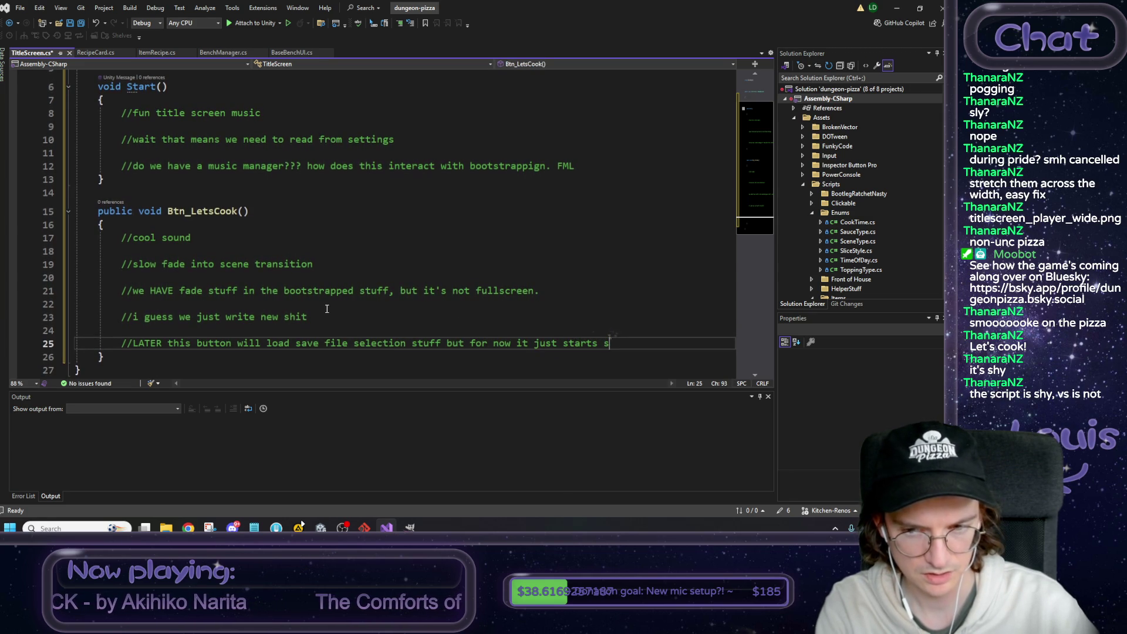
key(BackSpace)
text(de game)
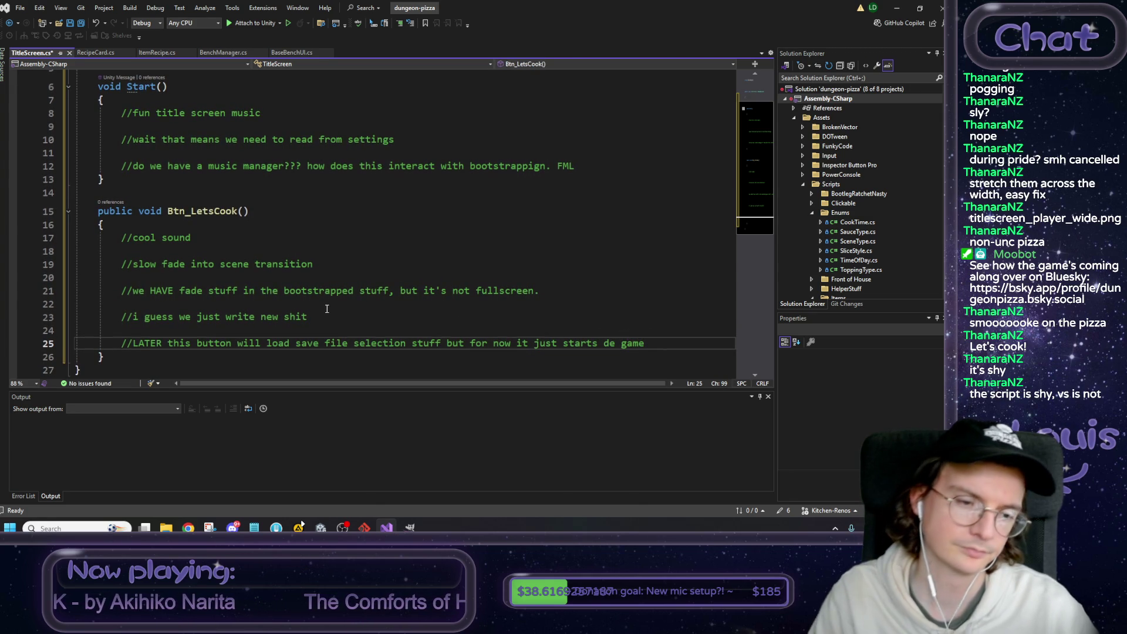
click(326, 307)
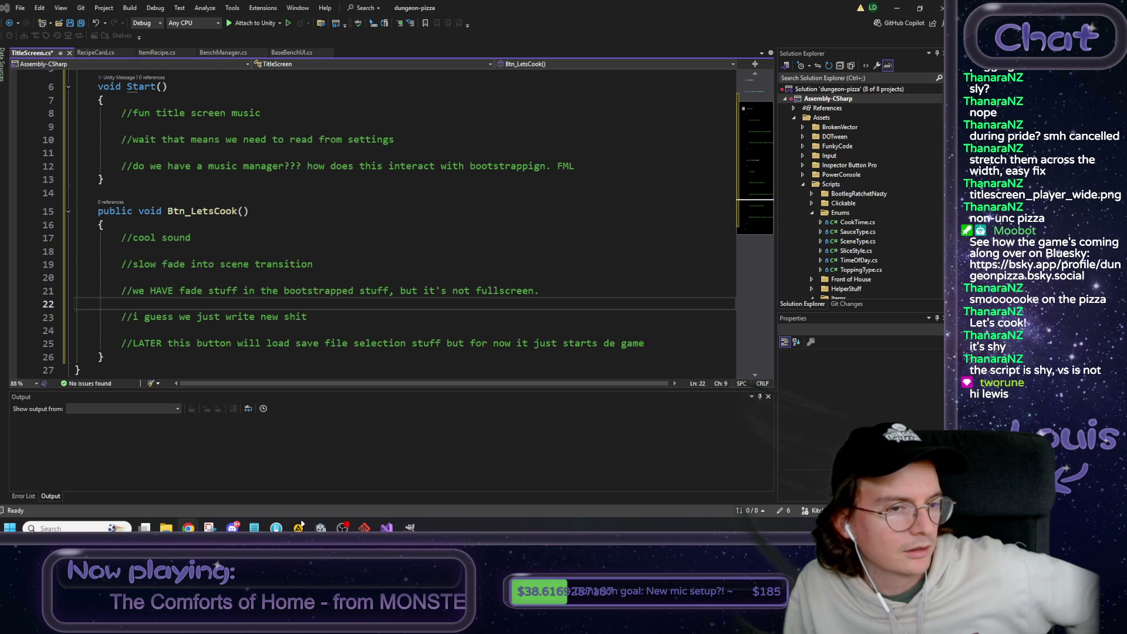
Frame Background_With_Glow_Circle_0 in the Scene view and select the TitleScreen_Boss sprite.
click(898, 11)
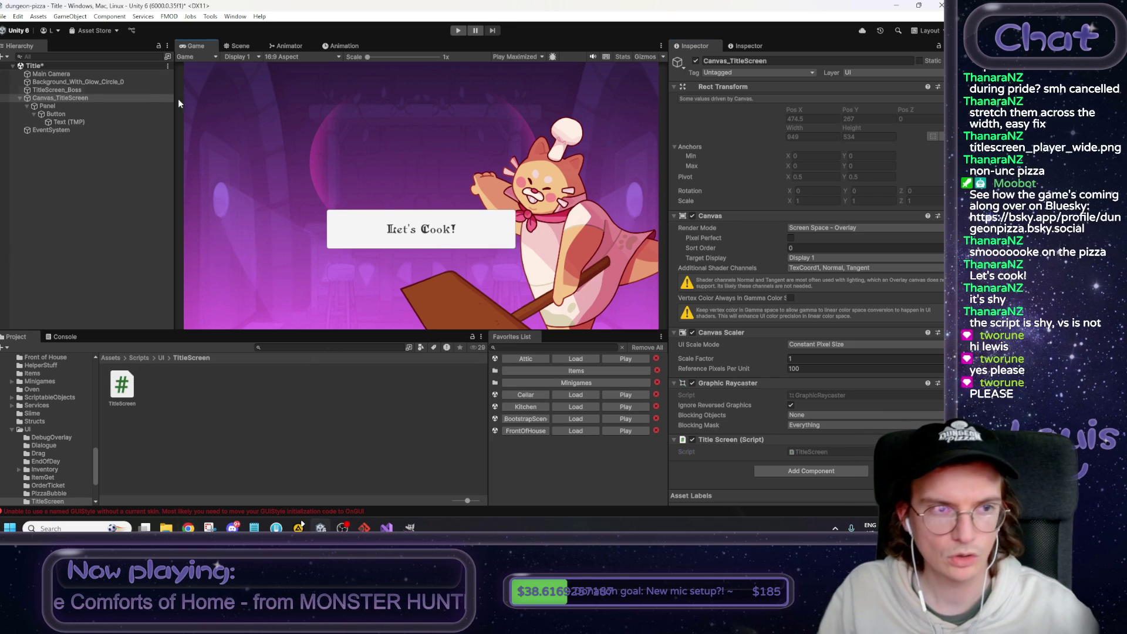
click(236, 47)
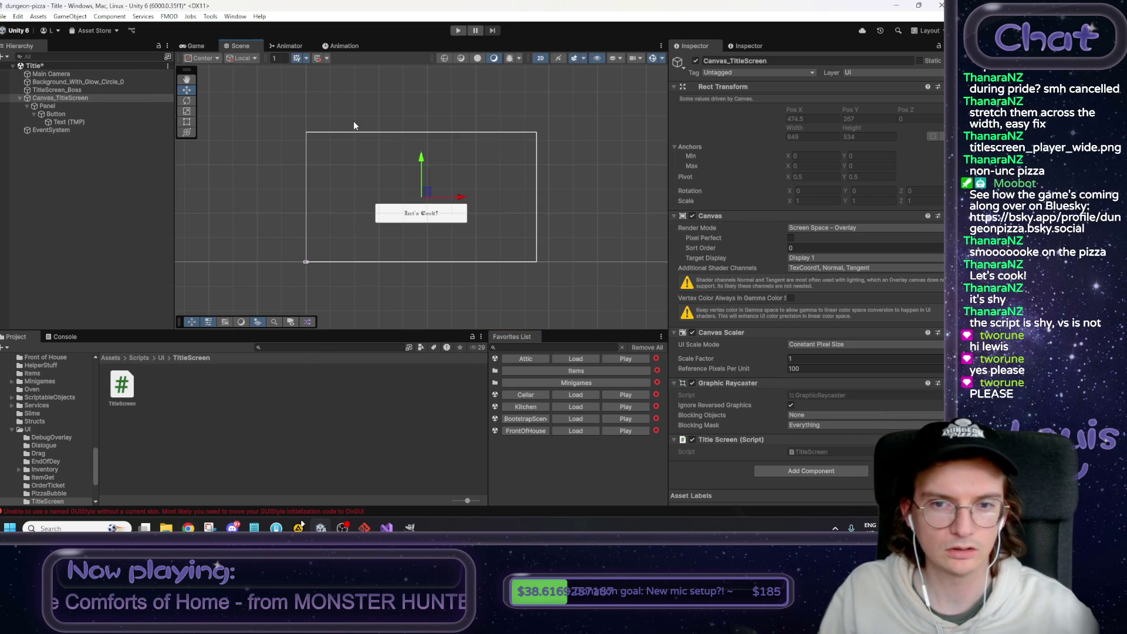
double_click(63, 82)
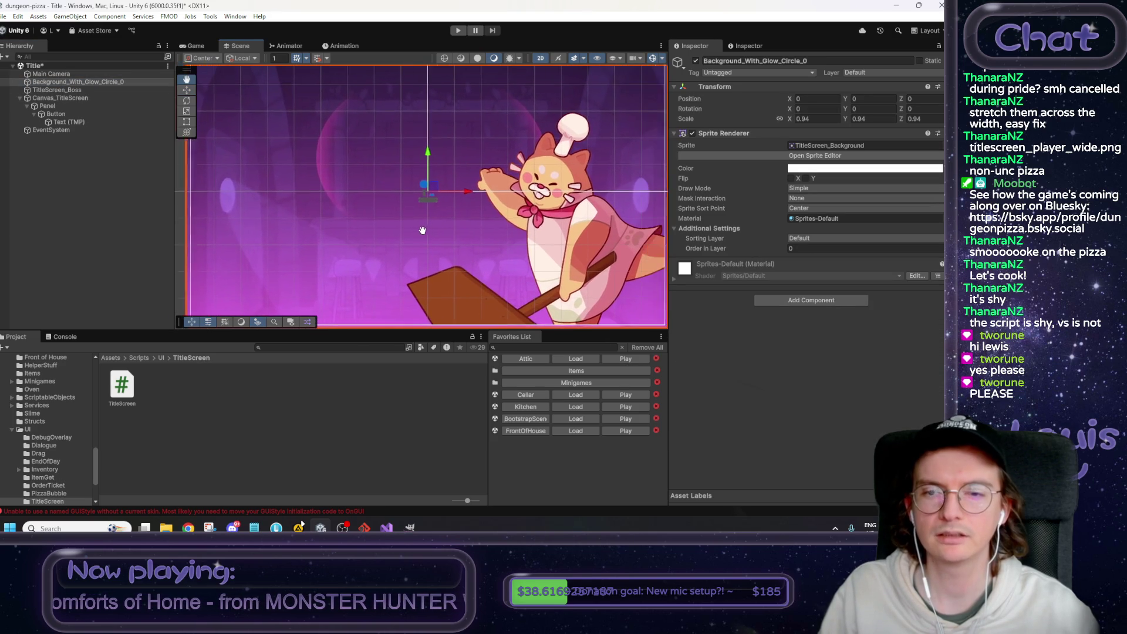
scroll(415, 231, down, 1)
click(543, 244)
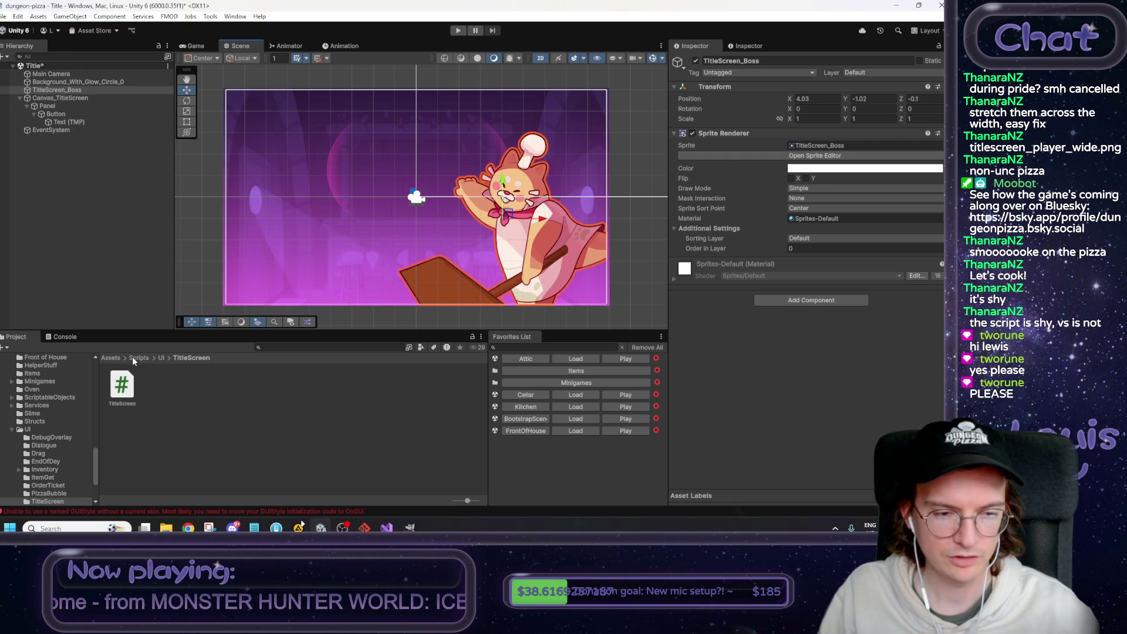
Locate the TitleScreen_Boss asset and review the eight TitleScreen sprite assets in Start Screen.
click(829, 147)
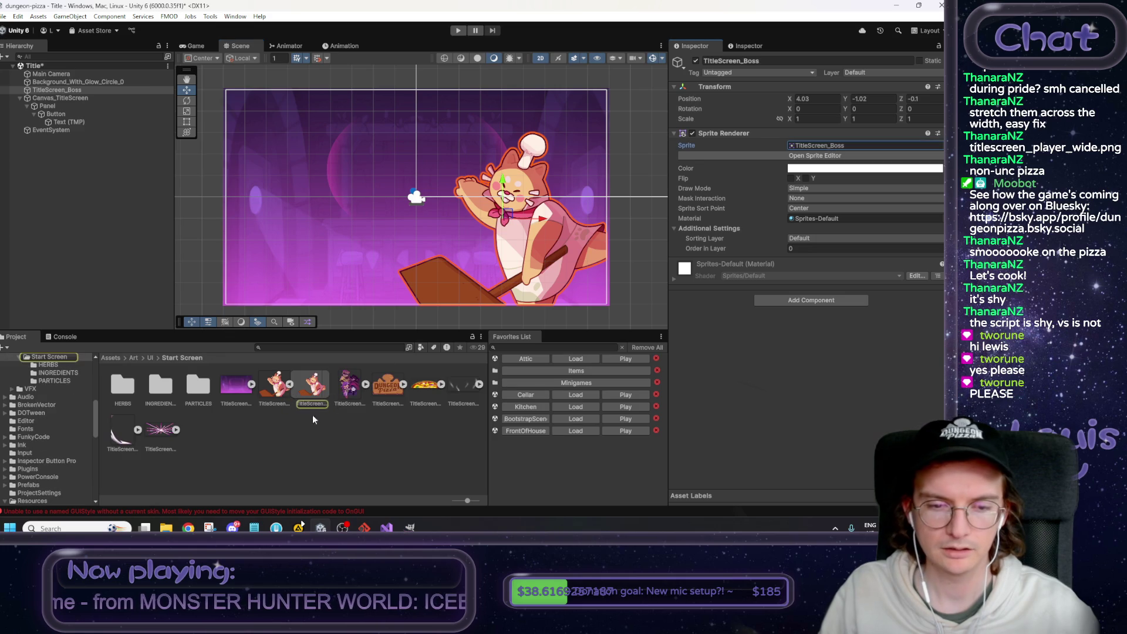
click(291, 421)
click(277, 388)
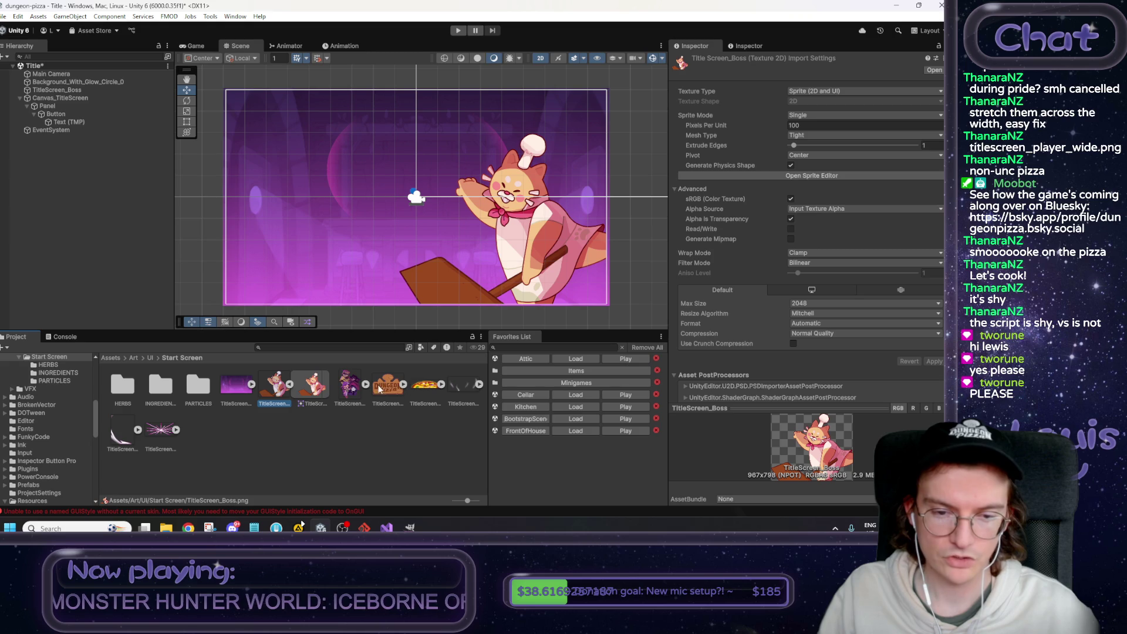
click(245, 439)
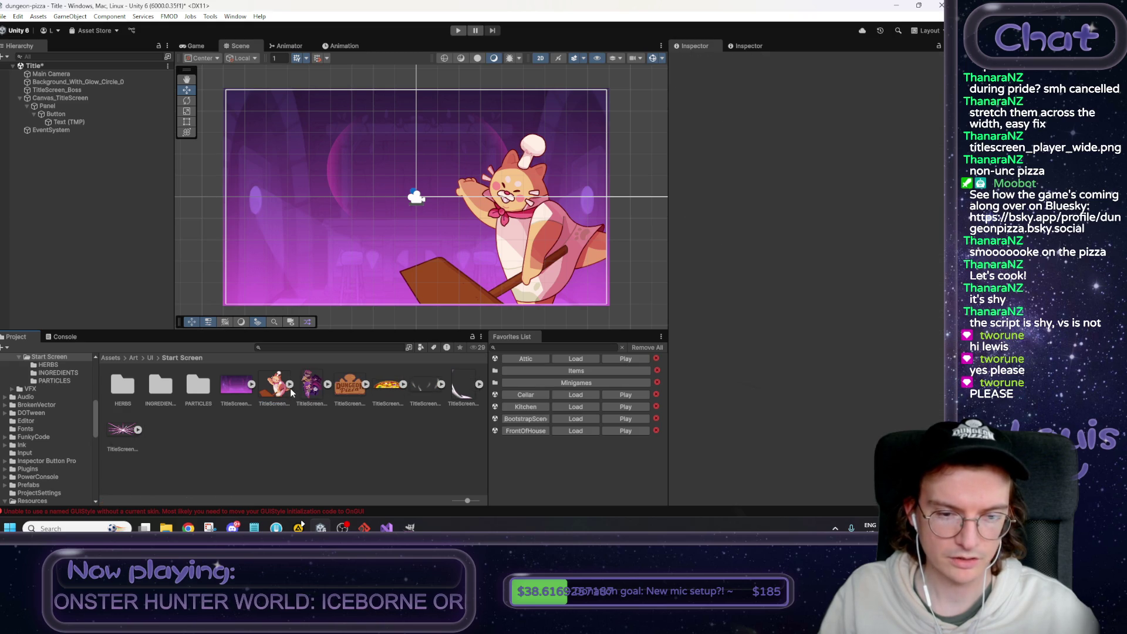
click(225, 386)
shift+click(124, 431)
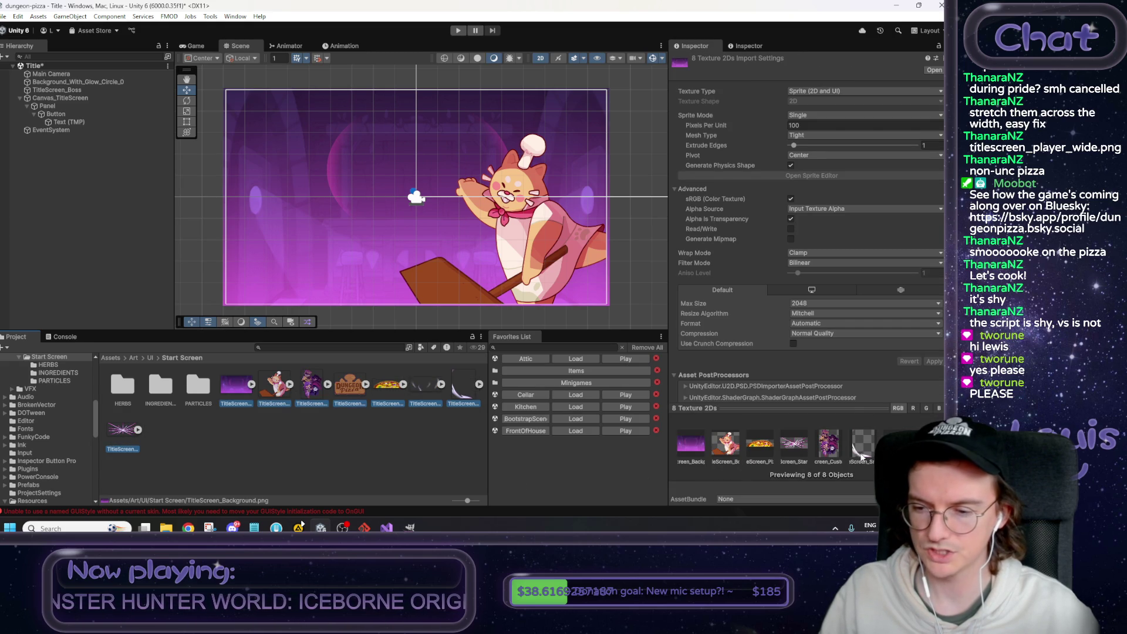
click(399, 447)
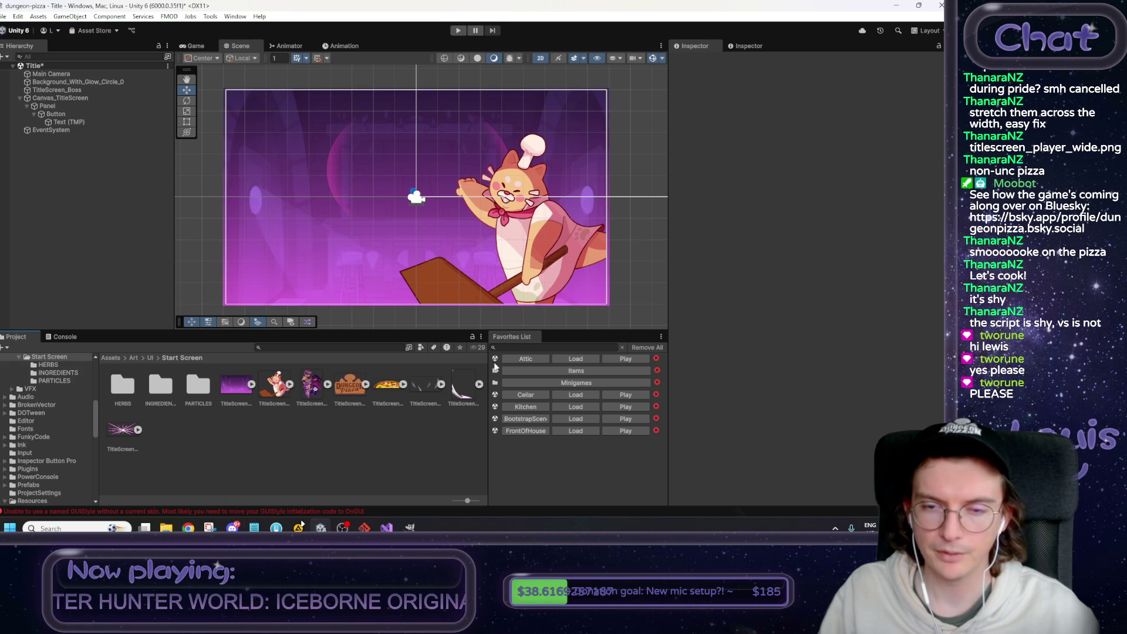
Try moving the boss sprite up and left, then undo the move.
click(526, 290)
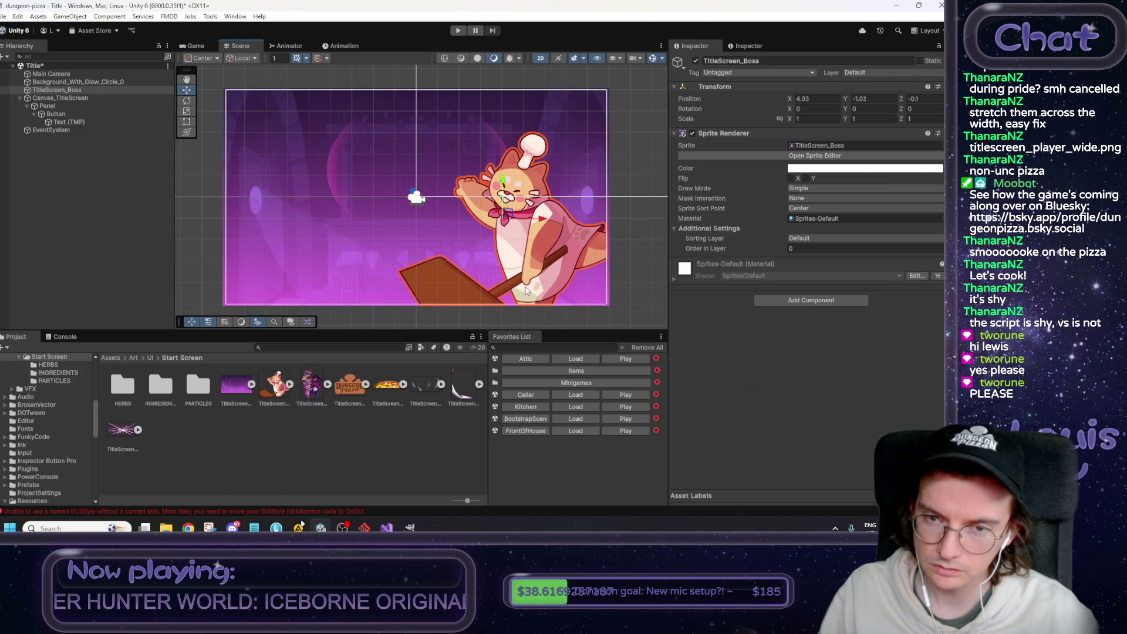
drag(509, 216, 497, 199)
key(ctrl+z)
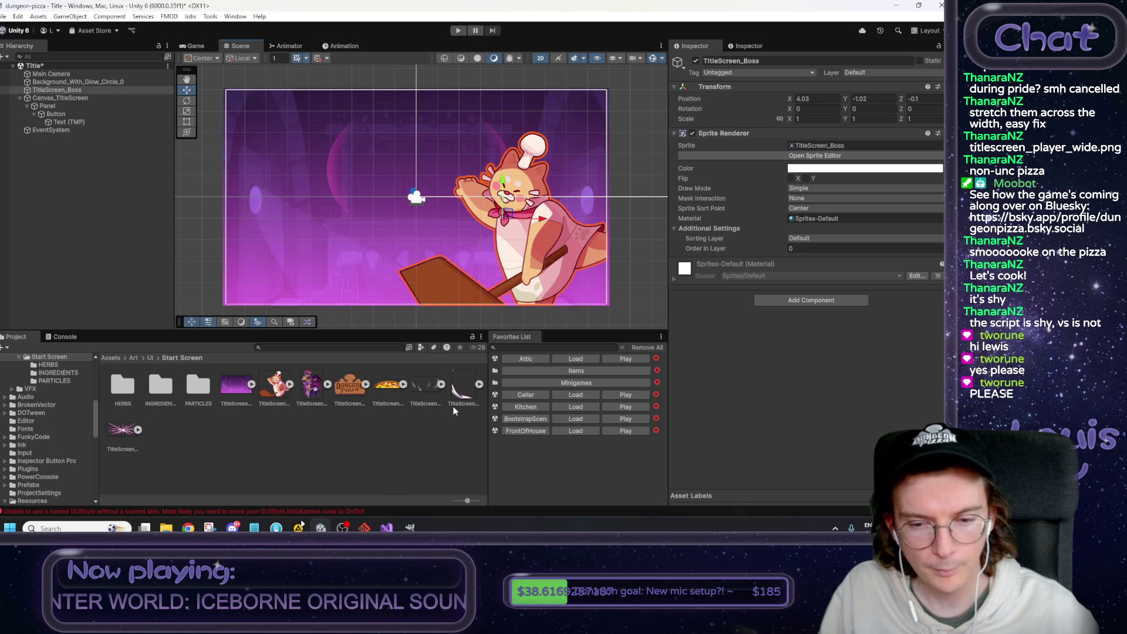
Drag TitleScreen_Smoke into the scene and reposition it around the chef cat.
click(466, 397)
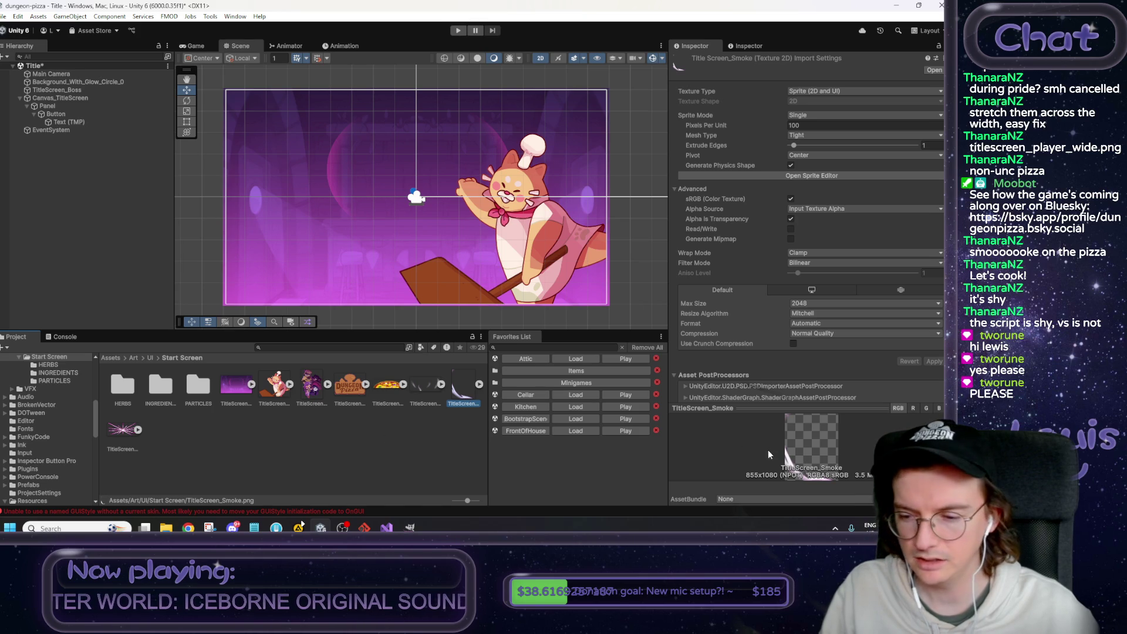
drag(432, 369, 315, 251)
mouse_move(421, 198)
mouse_down()
mouse_move(323, 196)
mouse_move(570, 210)
mouse_up()
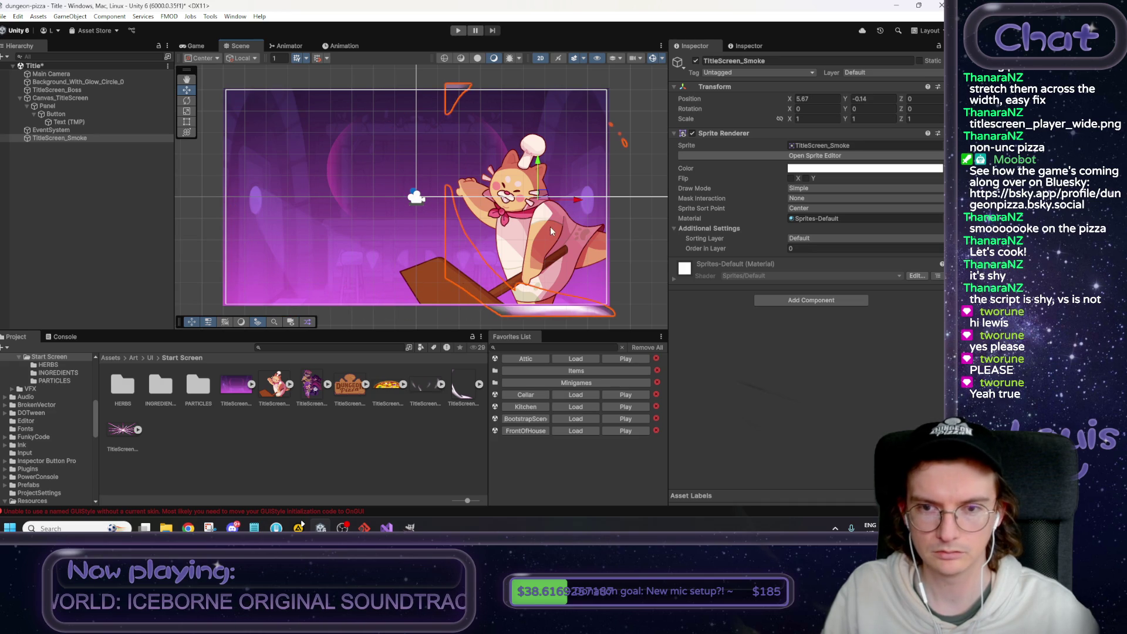
Undo the smoke sprite and mark the pizza item in the Notepad asset list.
key(ctrl+z)
key(ctrl+z)
key(ctrl+z)
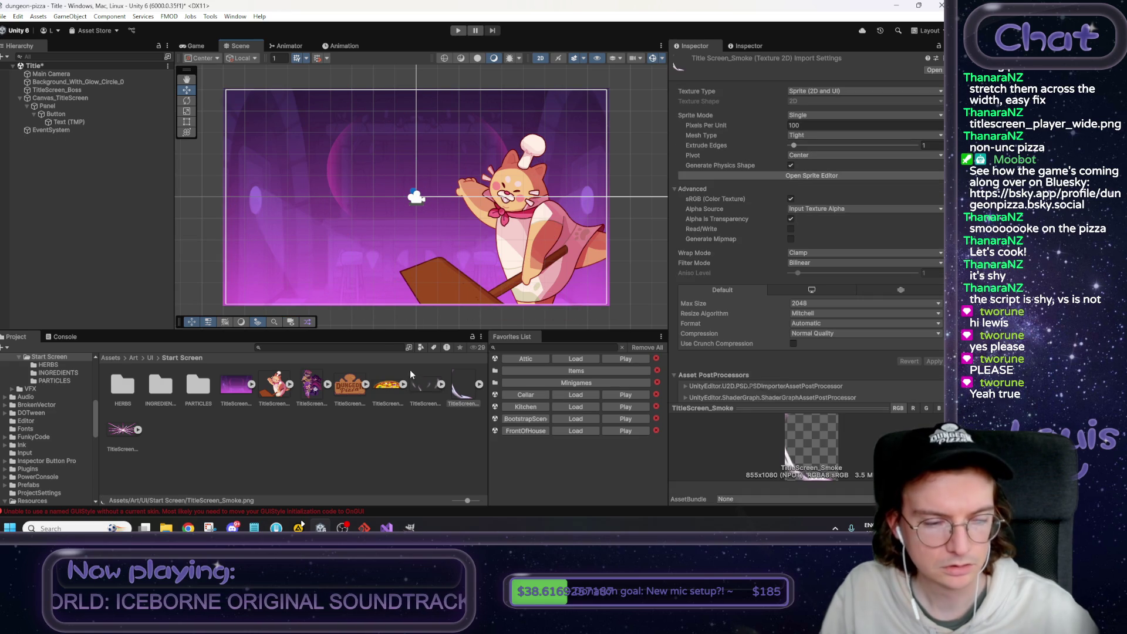
key(ctrl+z)
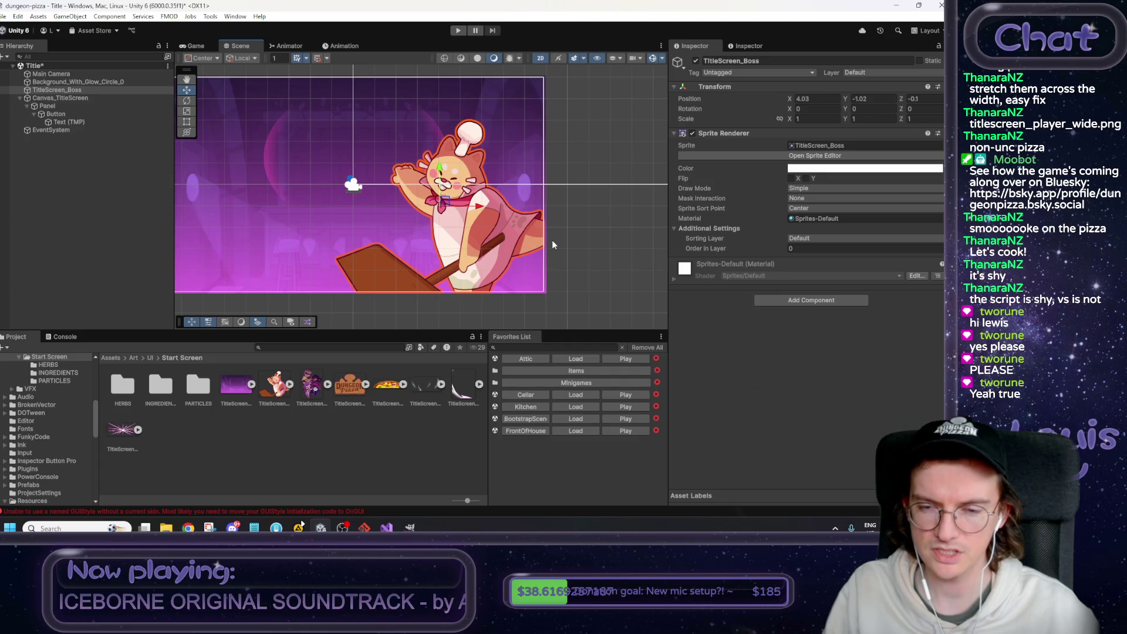
scroll(551, 247, up, 2)
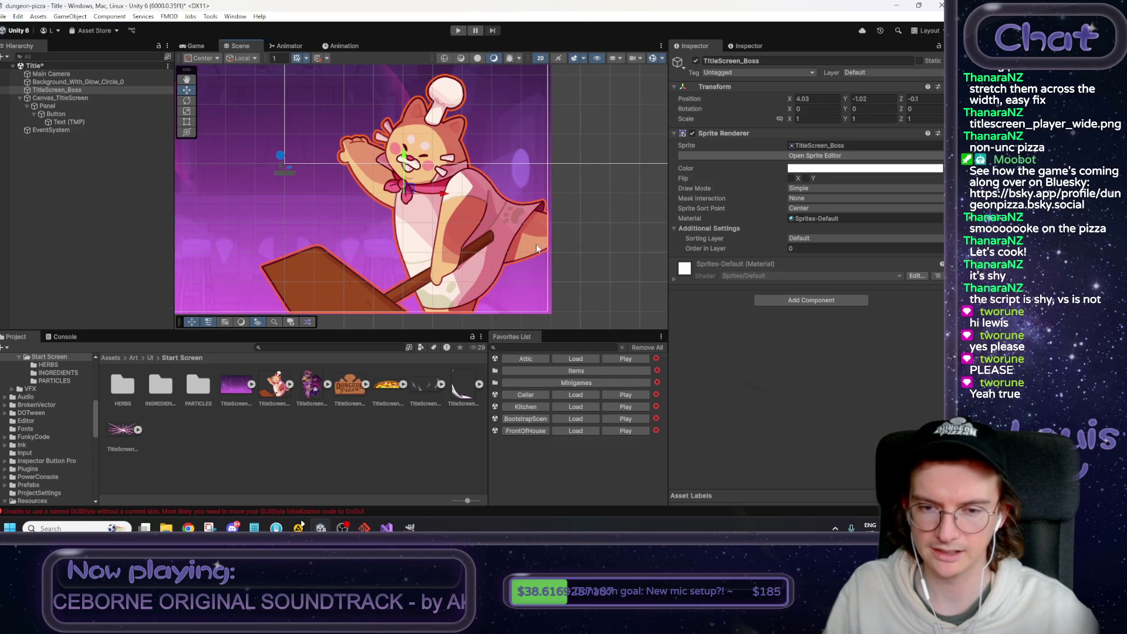
scroll(485, 308, down, 2)
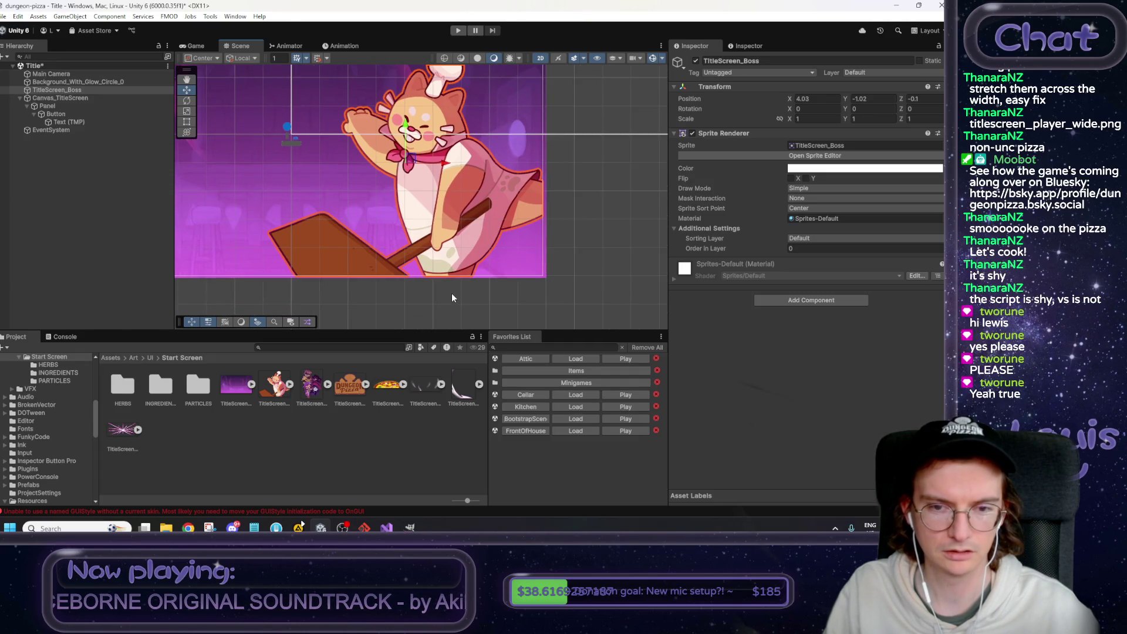
click(254, 528)
click(700, 363)
double_click(628, 361)
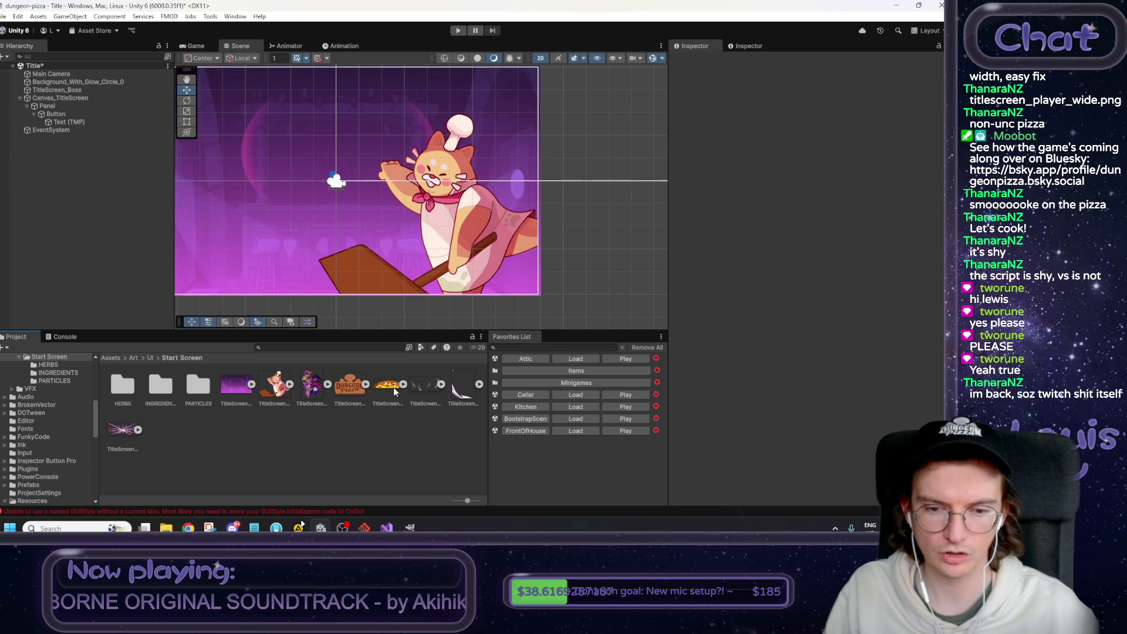
Add TitleScreen_Pizza to the scene and lower it below the camera frame to Y -6.17.
drag(387, 384, 90, 239)
mouse_move(337, 158)
mouse_down()
mouse_move(343, 241)
mouse_move(365, 267)
mouse_up()
drag(338, 199, 339, 230)
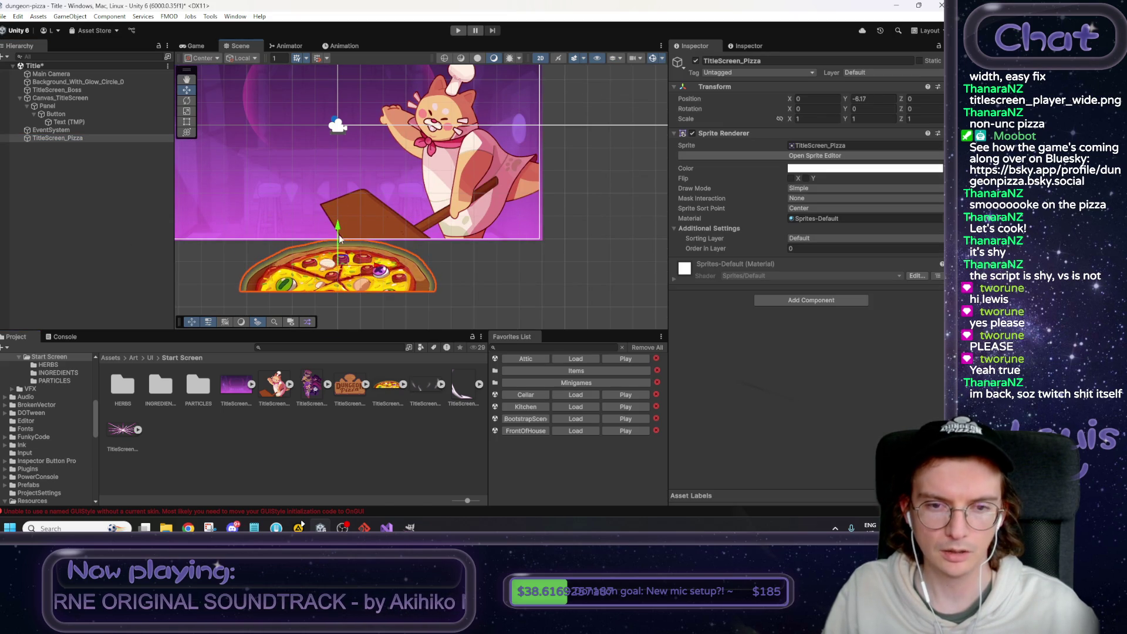
click(254, 528)
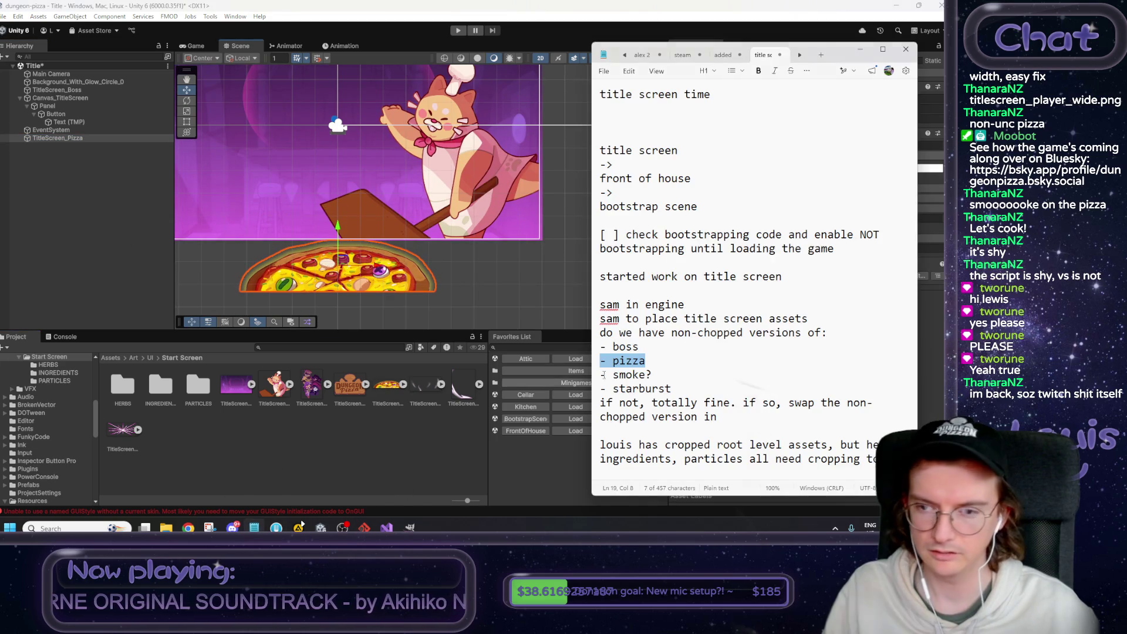
Preview TitleScreen_Starburst.png (1887×760) in Photos, then minimize Photos back to Unity.
click(665, 388)
drag(690, 389, 554, 397)
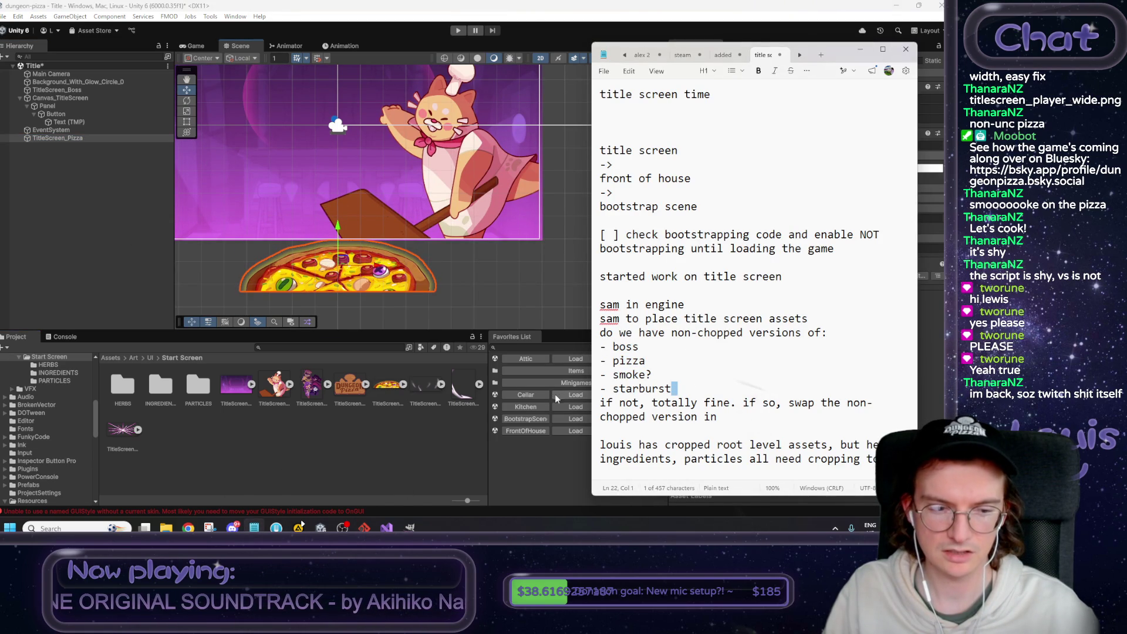
click(124, 432)
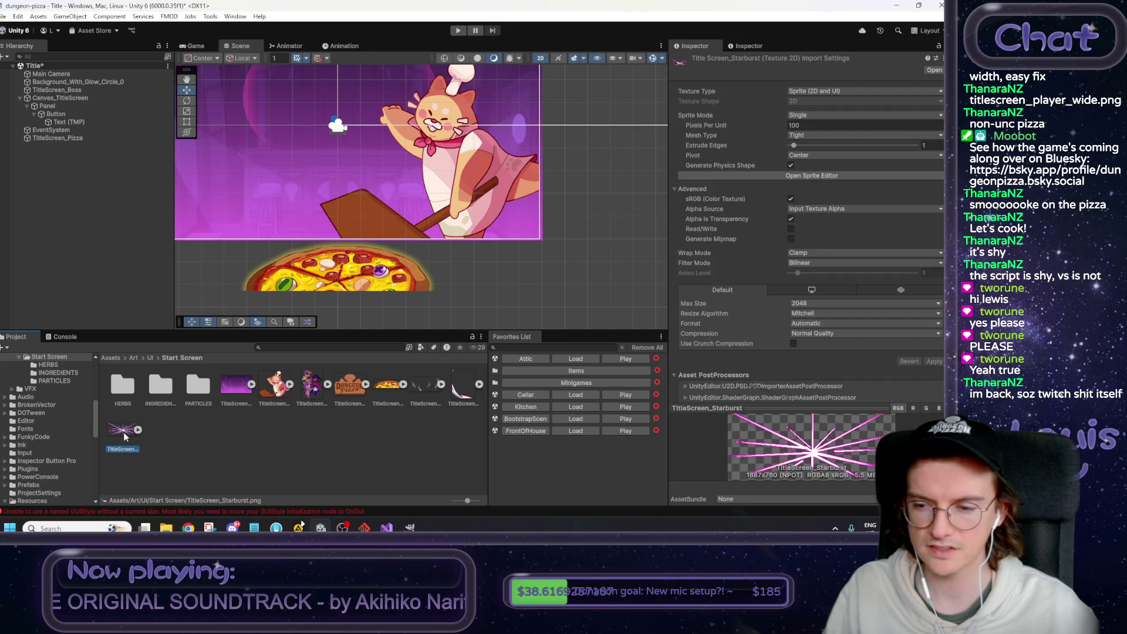
double_click(123, 432)
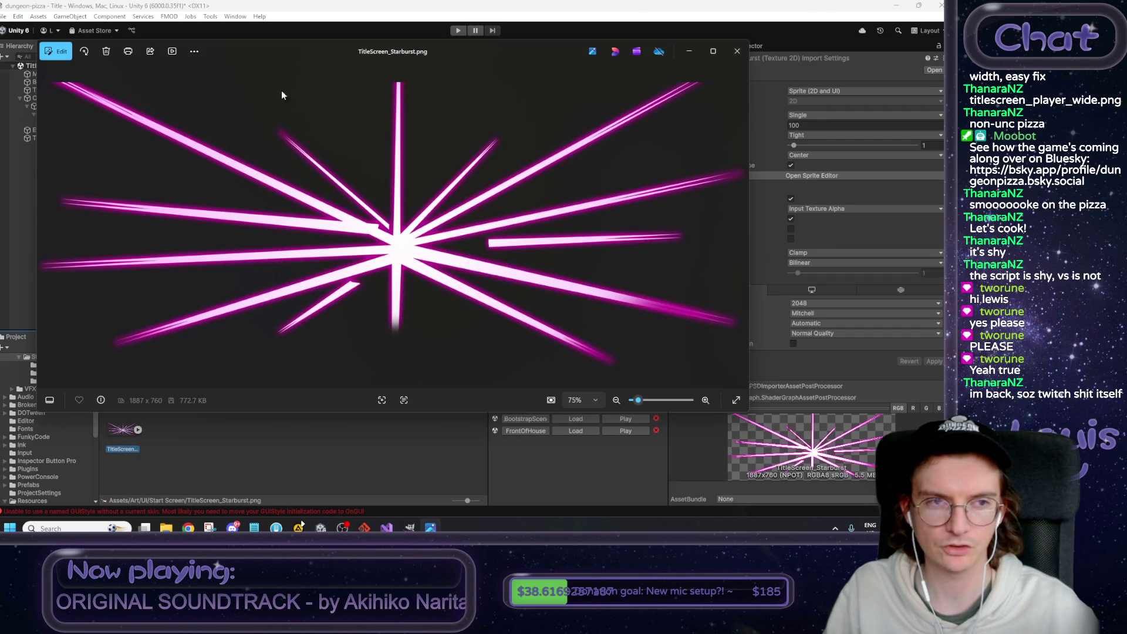
click(690, 51)
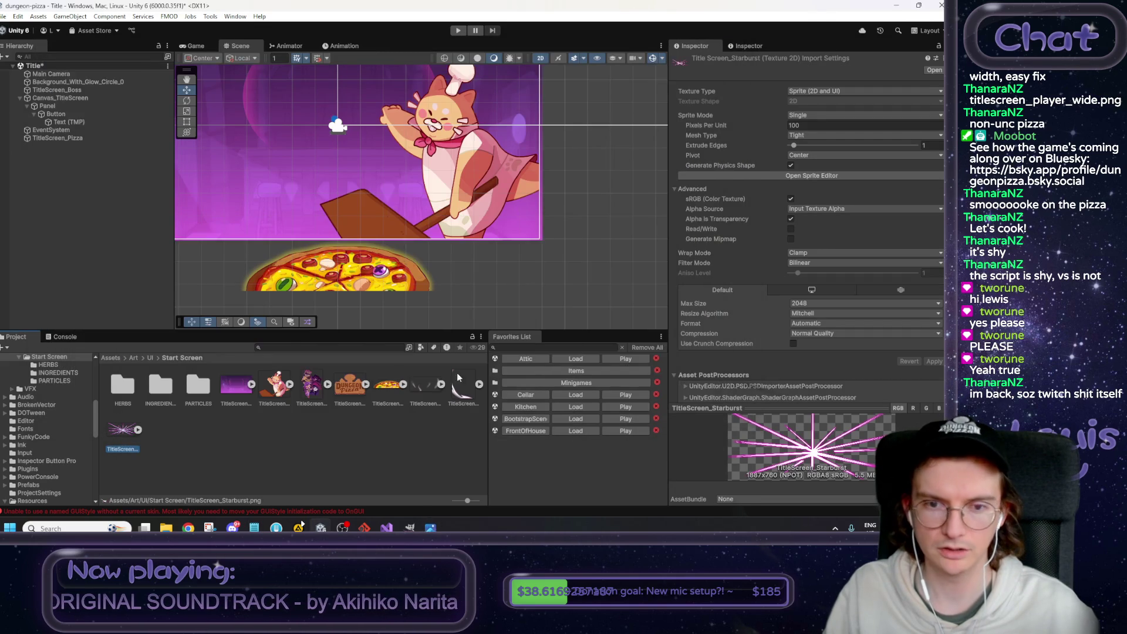
scroll(562, 288, up, 2)
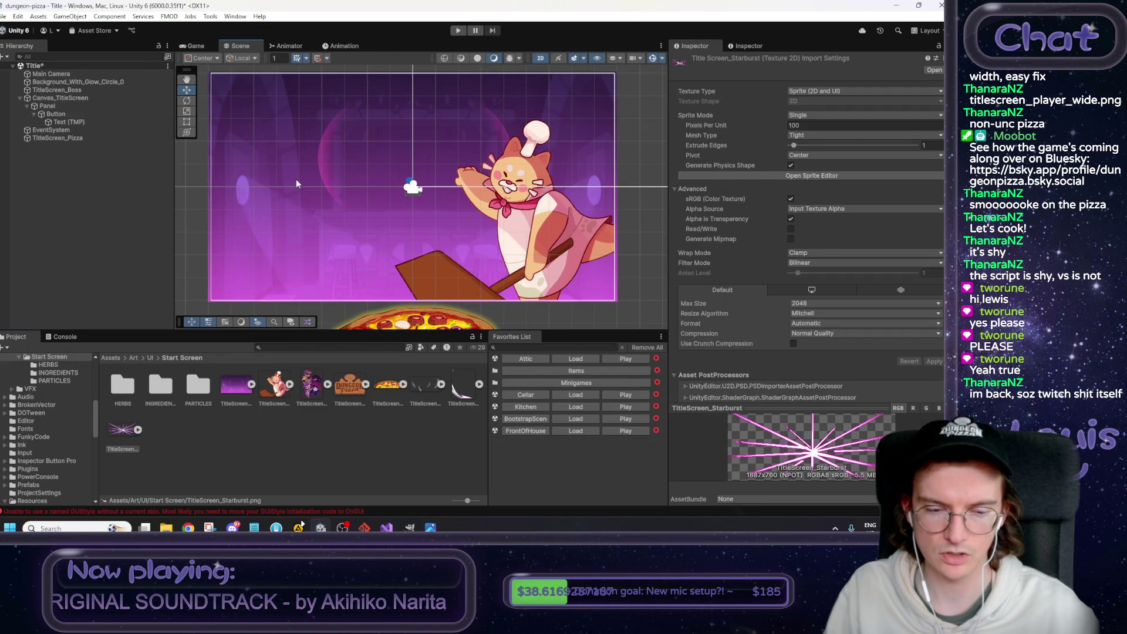
Raise TitleScreen_Pizza to -0.58, -4.04, fine-tuning Y in the Game view under 'Let's Cook!'.
scroll(430, 270, down, 3)
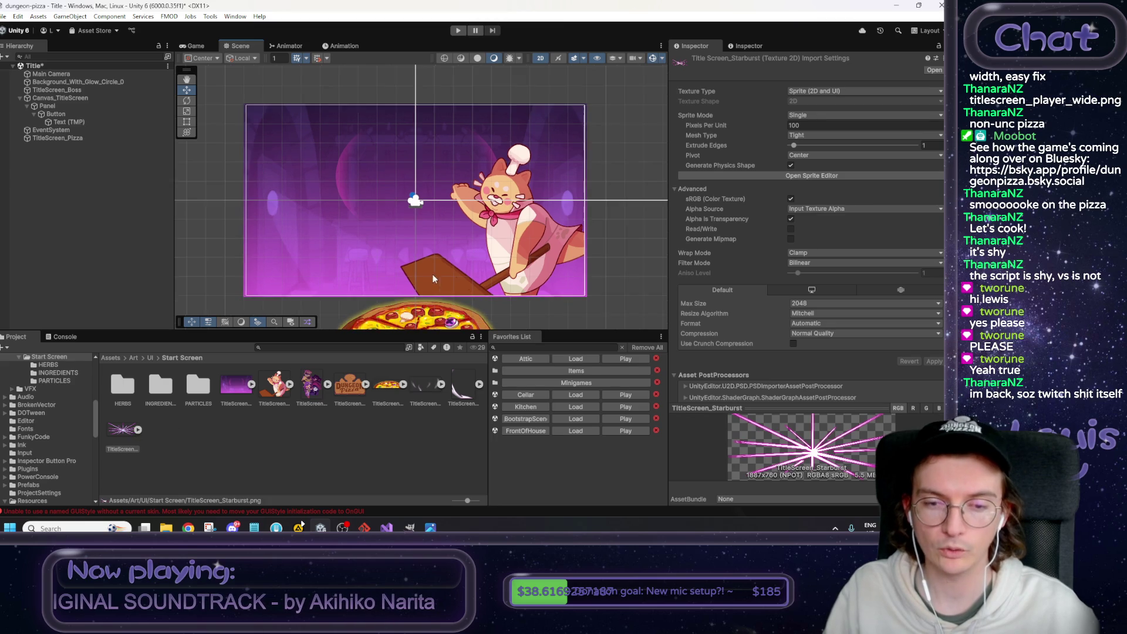
click(57, 138)
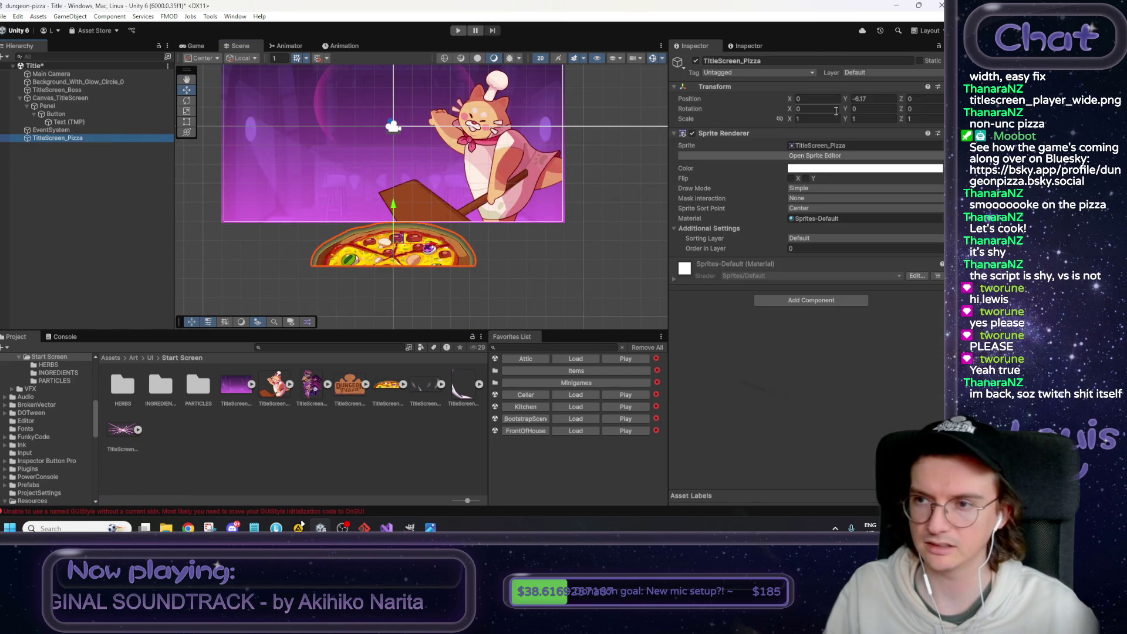
text(-1.02)
mouse_move(393, 210)
mouse_down()
mouse_move(394, 169)
mouse_move(390, 200)
mouse_move(379, 194)
mouse_up()
scroll(393, 169, up, 3)
click(196, 46)
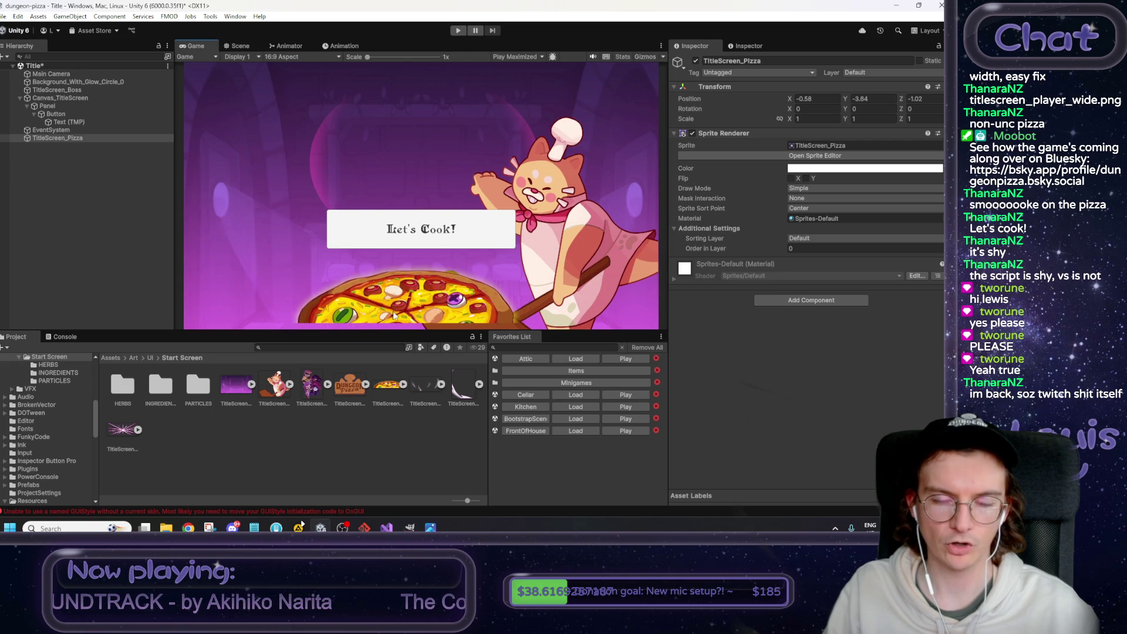
drag(845, 98, 846, 100)
click(255, 528)
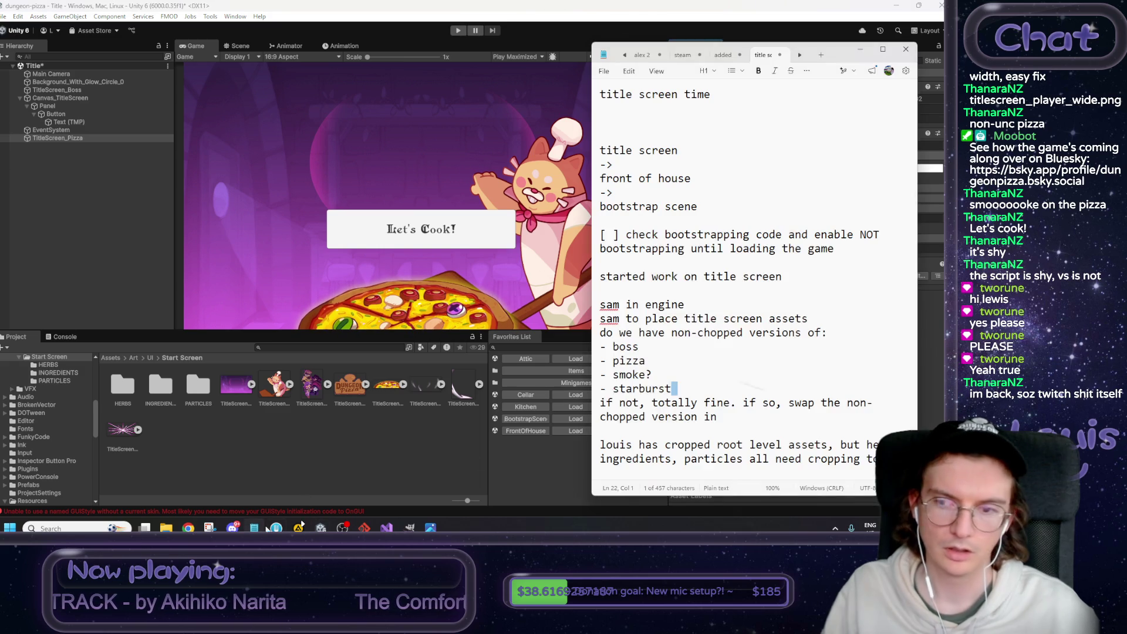
Reread the notes listing boss, pizza, smoke and starburst assets needing non-chopped versions.
drag(680, 391, 583, 350)
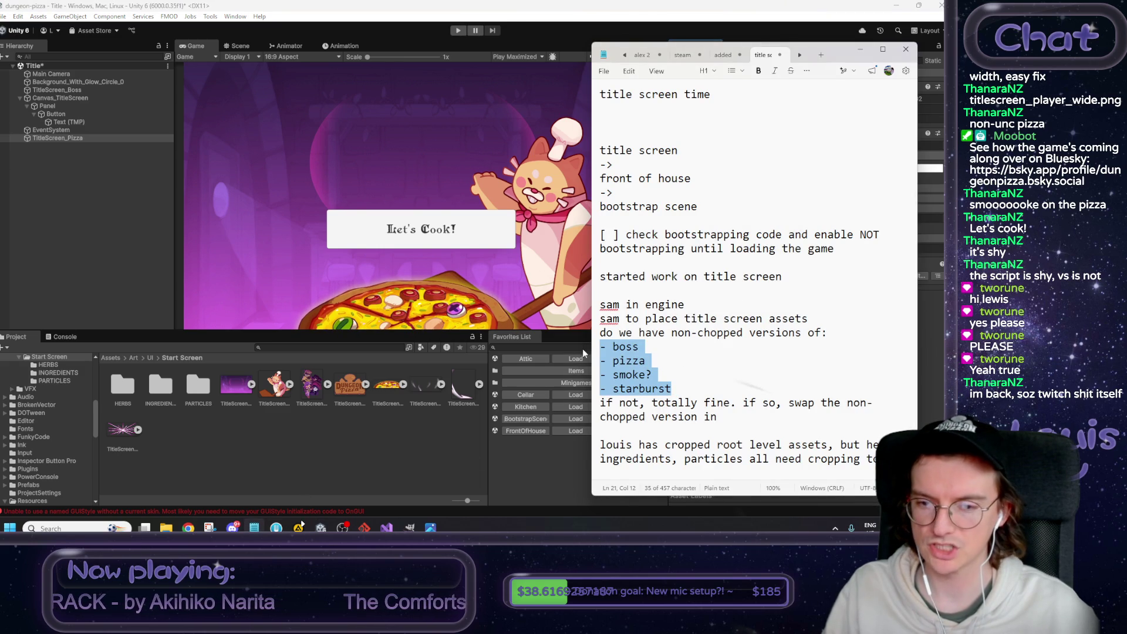
click(661, 360)
drag(659, 332, 776, 333)
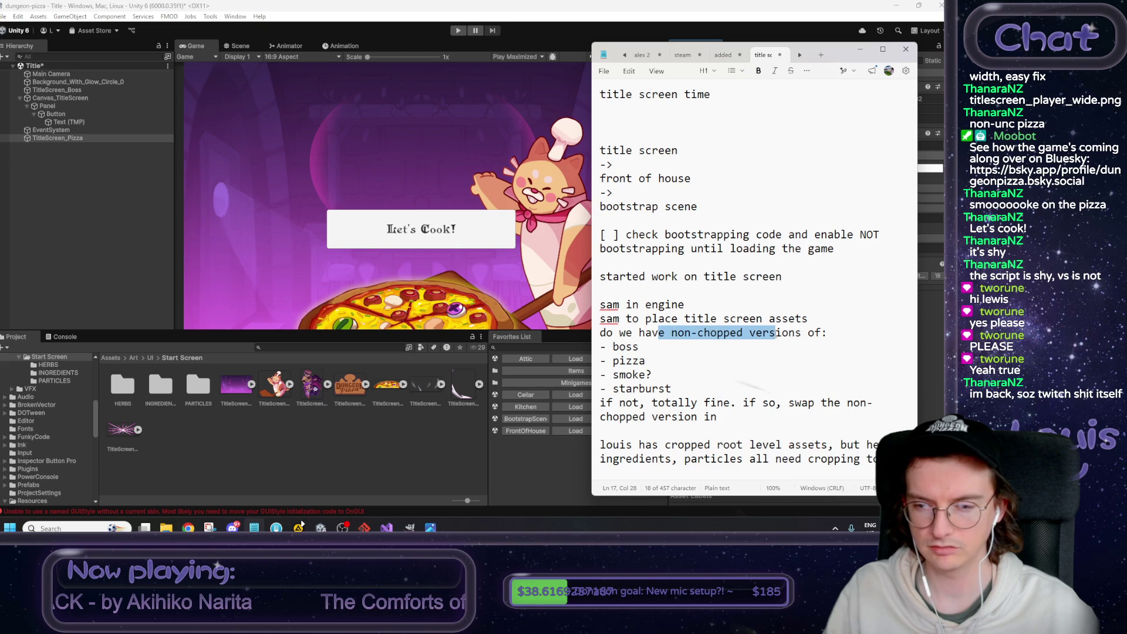
double_click(723, 333)
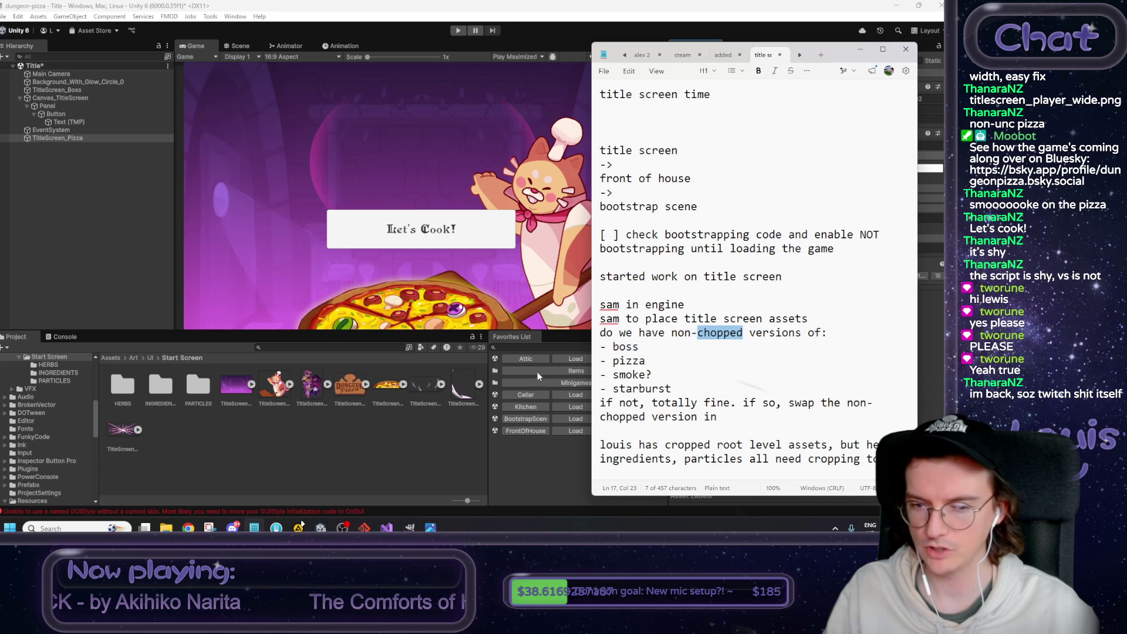
drag(671, 389, 600, 346)
click(671, 388)
drag(671, 389, 550, 346)
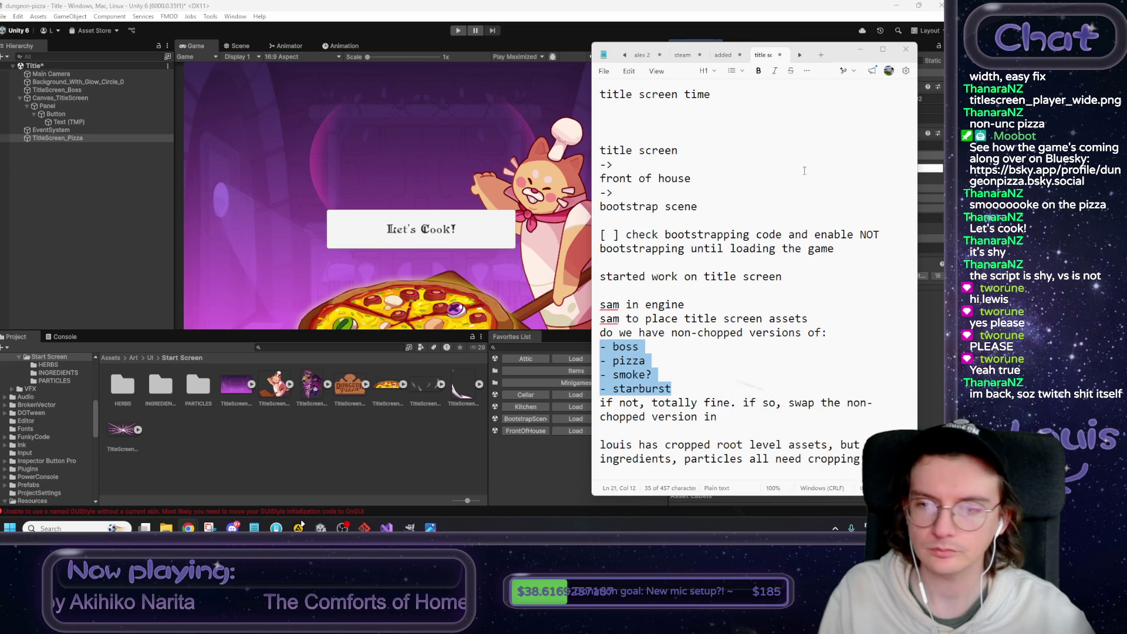
drag(626, 374, 632, 374)
click(654, 388)
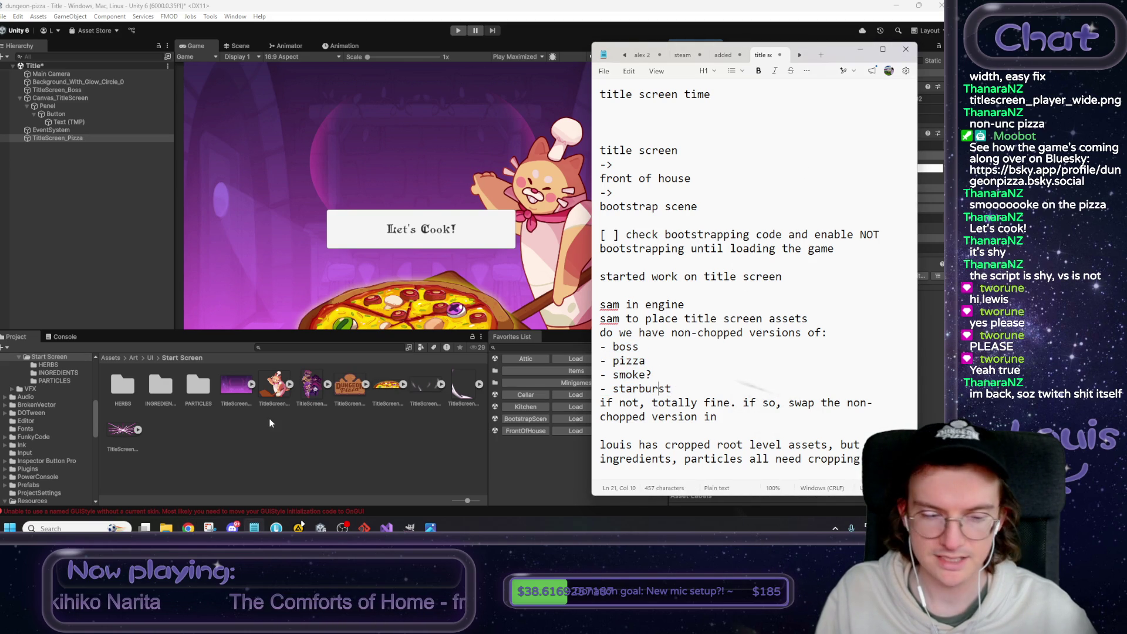
click(257, 448)
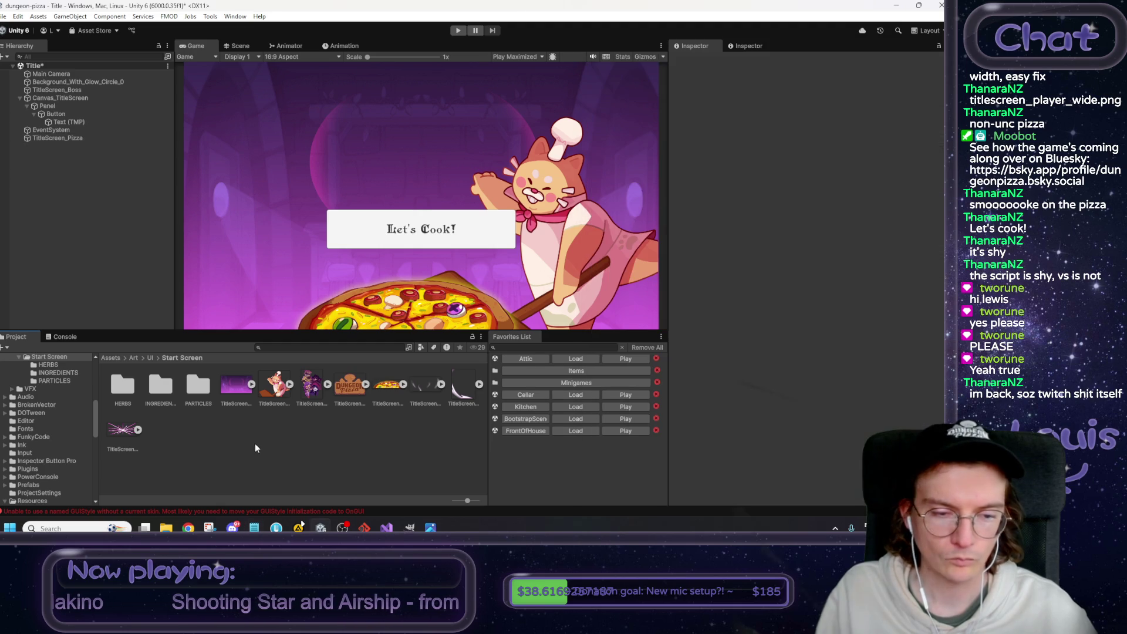
Drag Particles_Left_2_0 from the PARTICLES folder into the scene and set its Z position to -2.28.
double_click(197, 384)
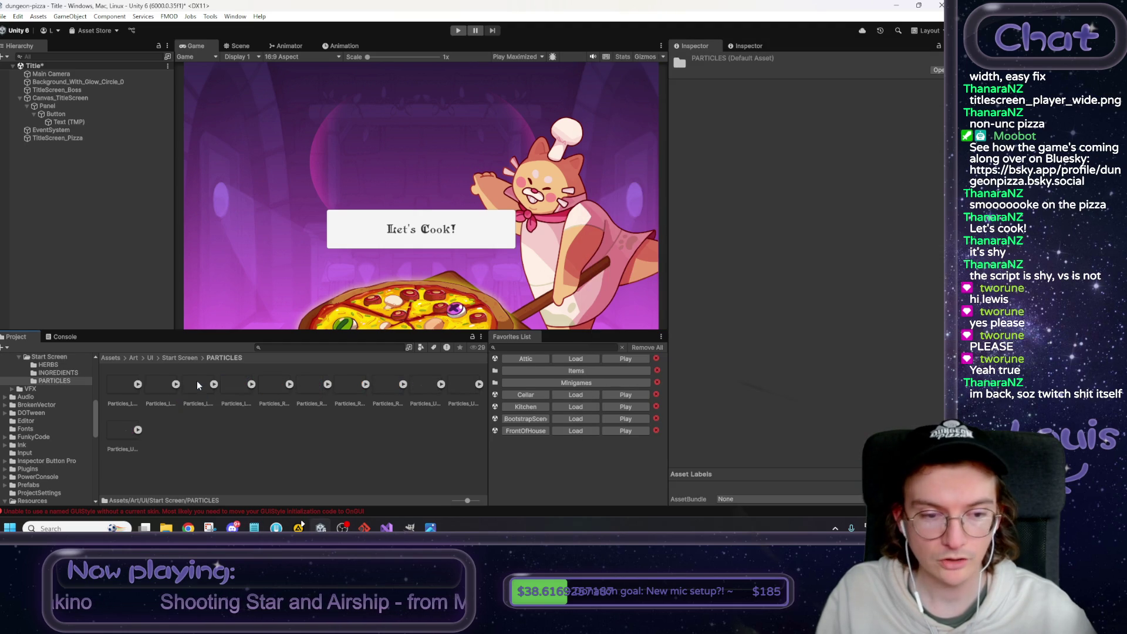
drag(167, 392, 111, 185)
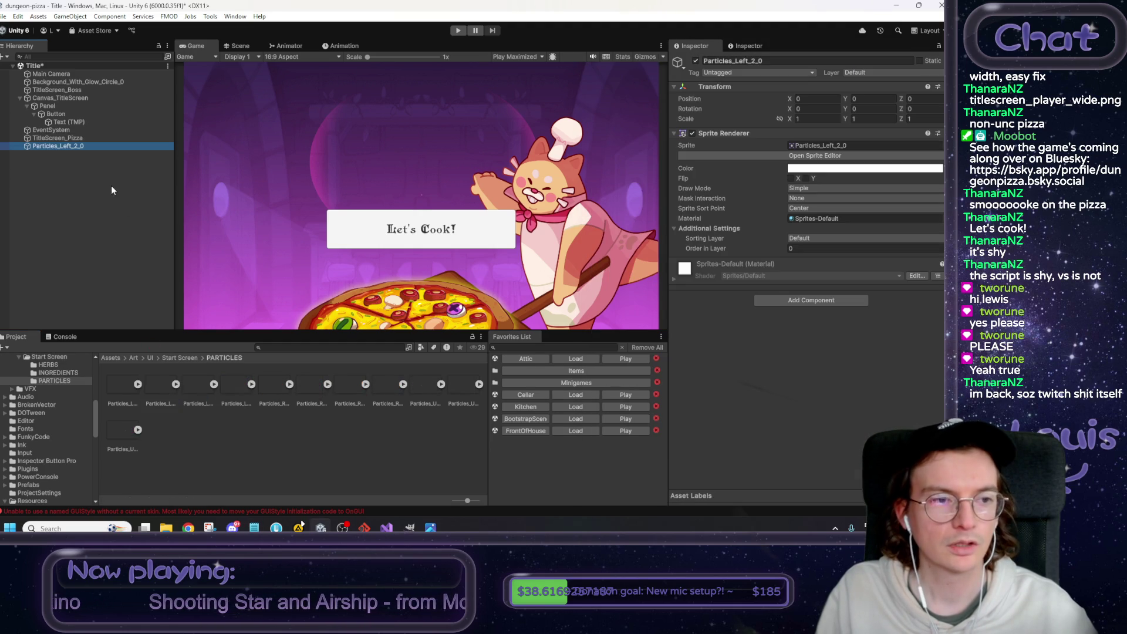
drag(900, 98, 691, 92)
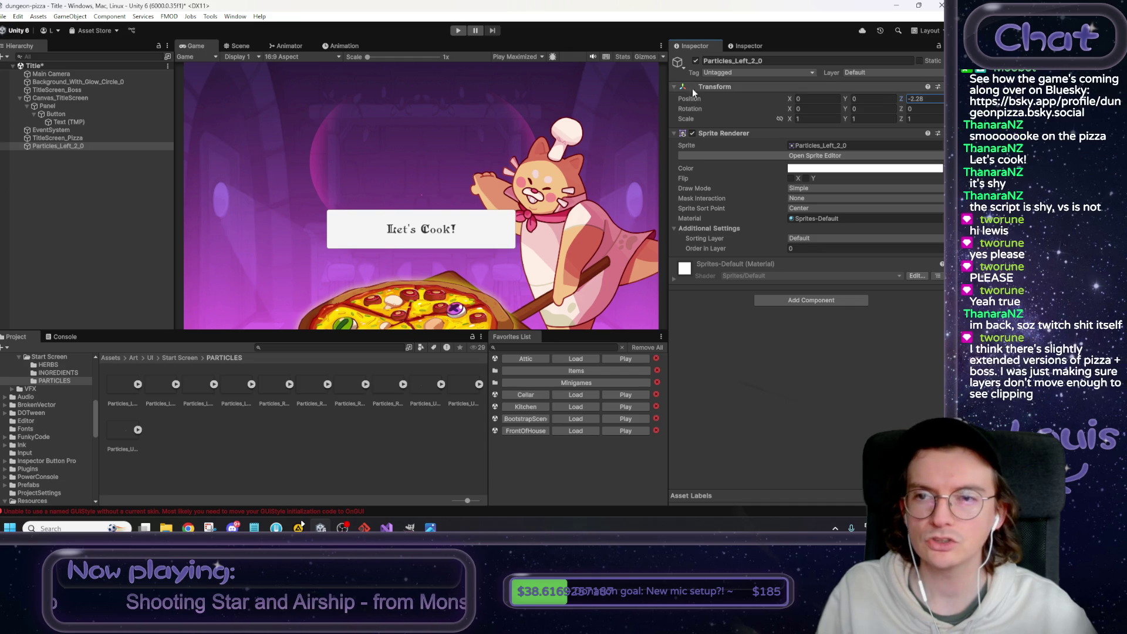
scroll(421, 196, up, 4)
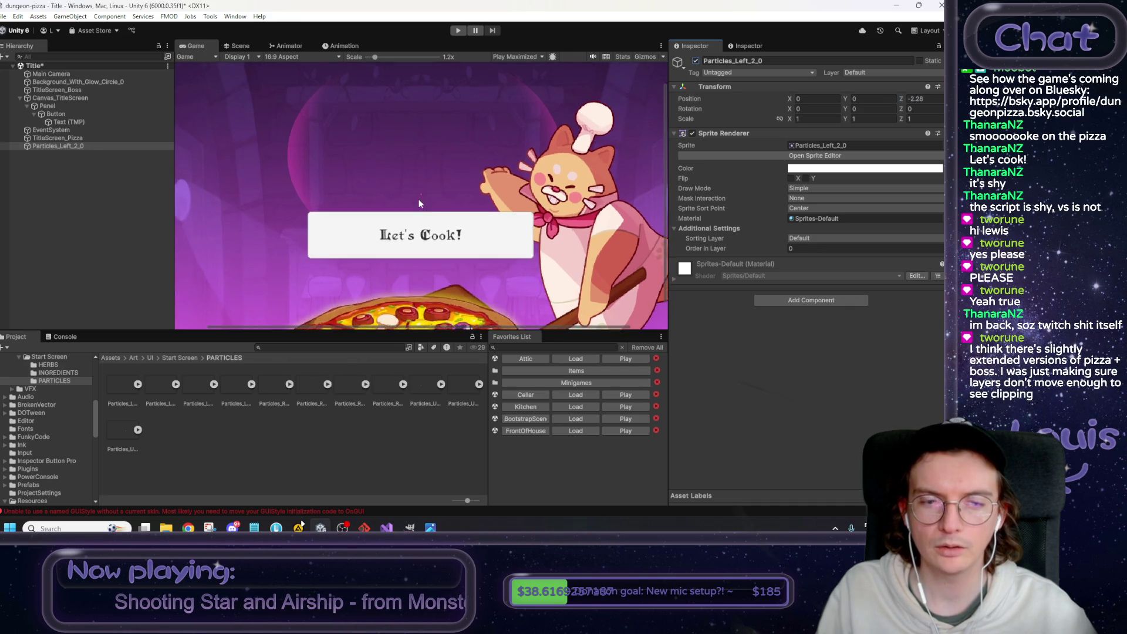
scroll(418, 196, up, 8)
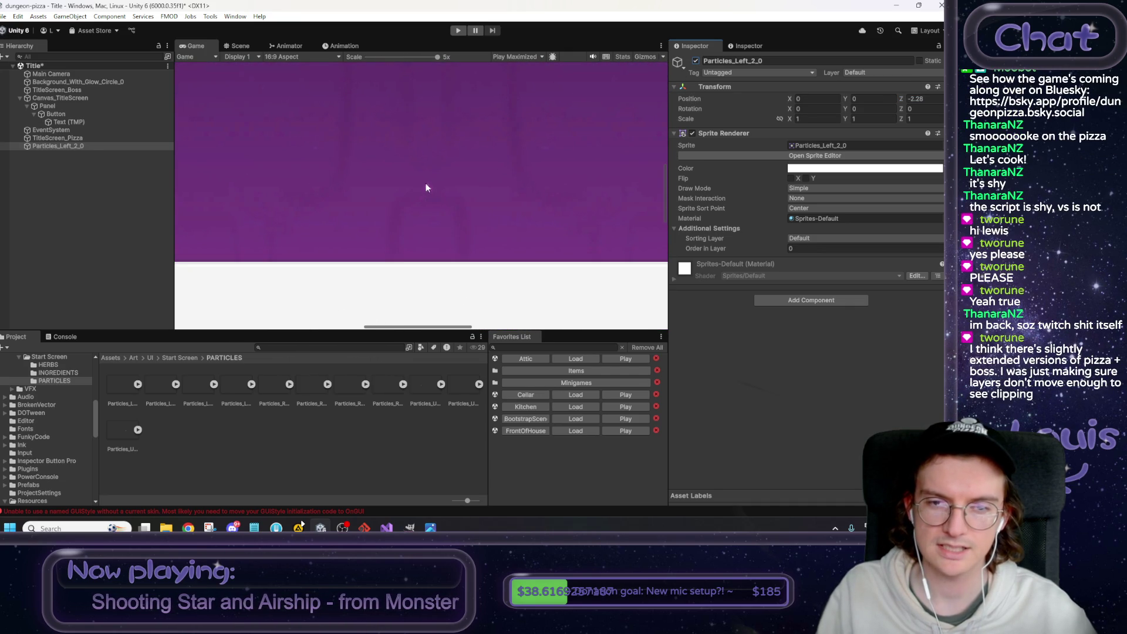
scroll(431, 191, down, 7)
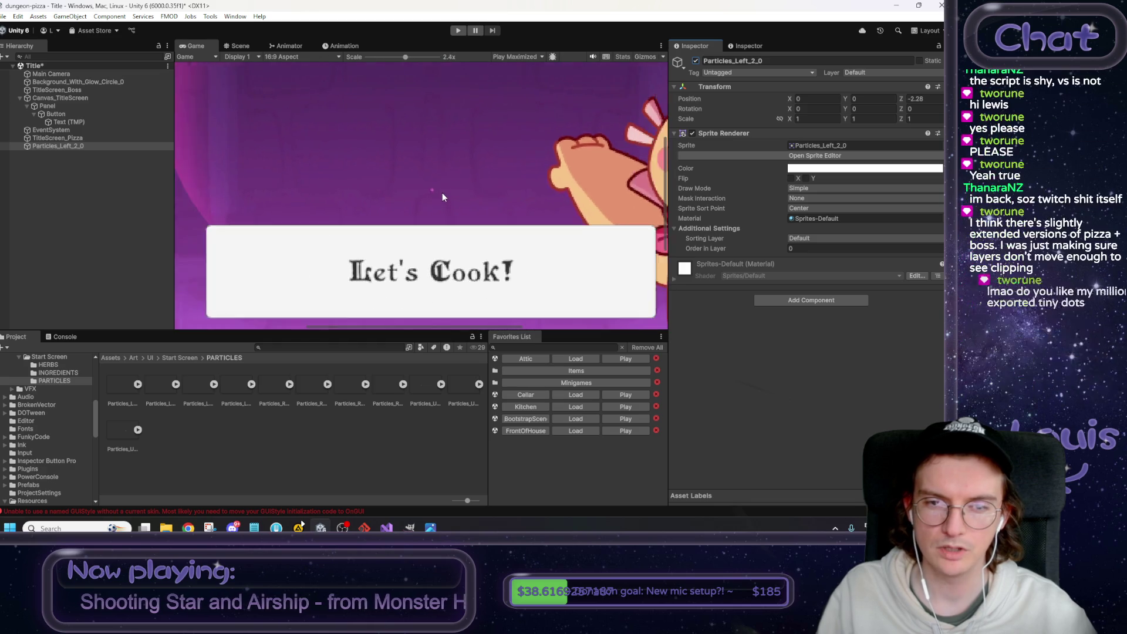
scroll(440, 192, down, 3)
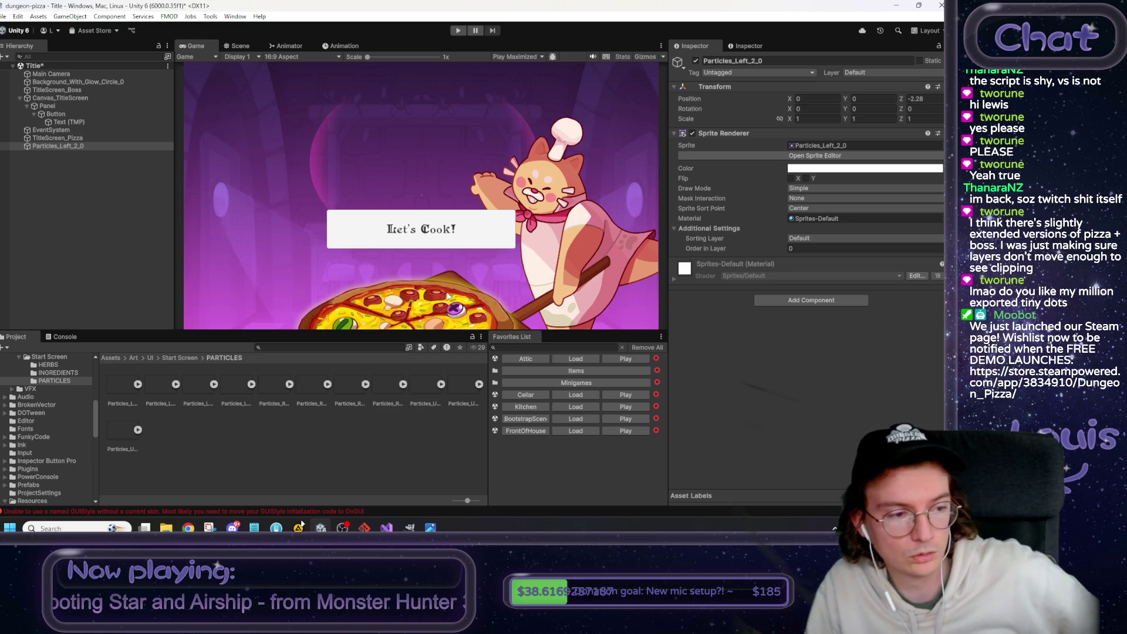
click(274, 444)
click(116, 432)
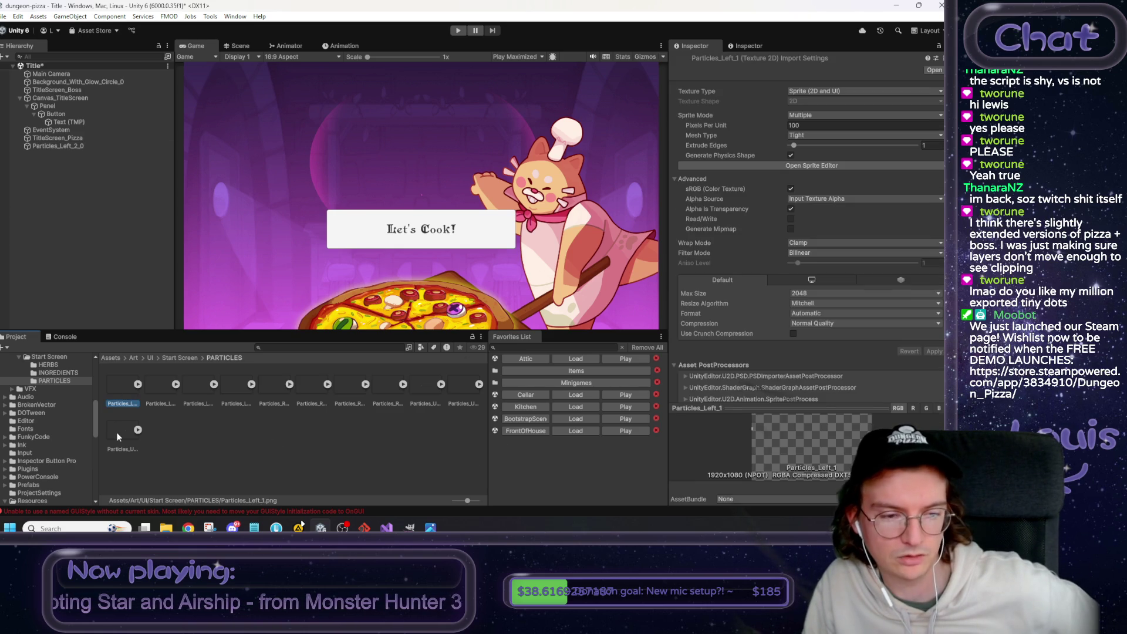
click(223, 447)
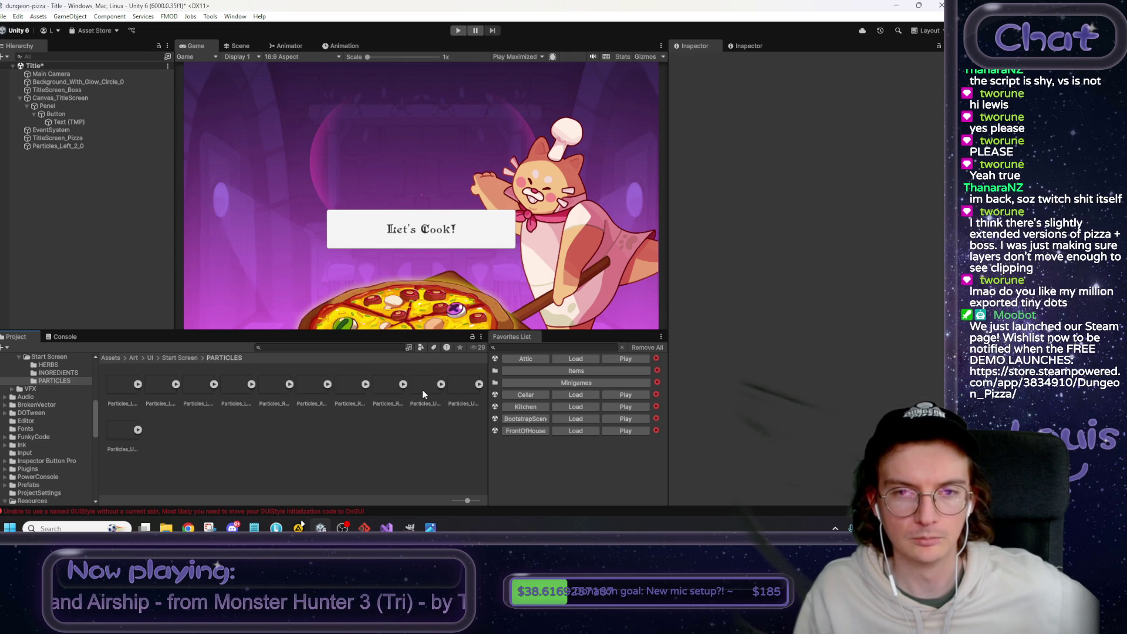
click(76, 145)
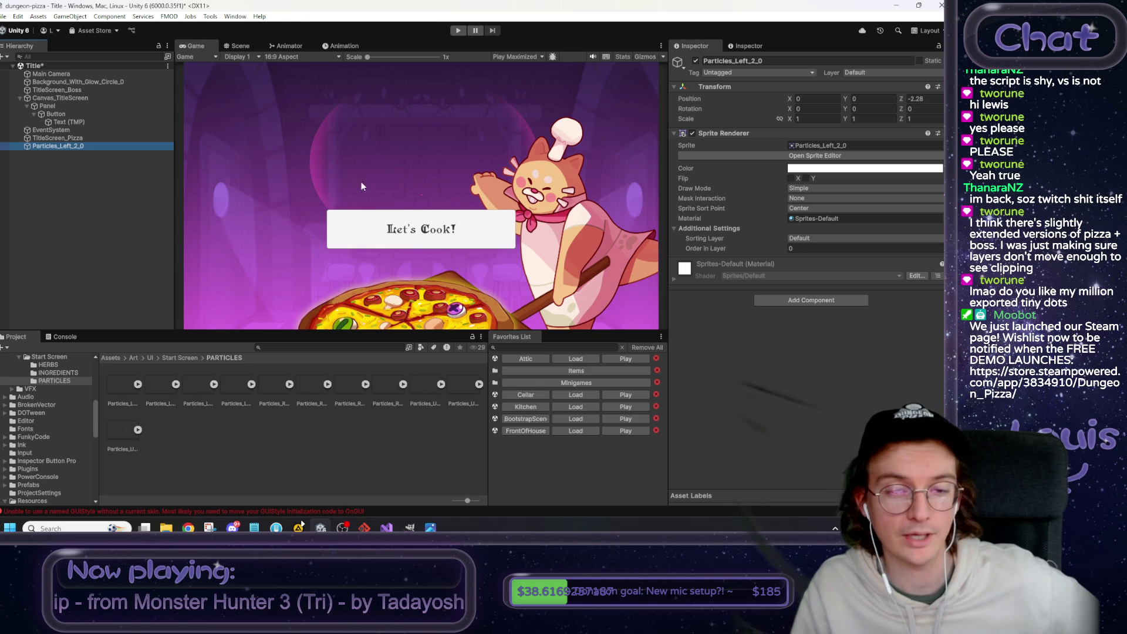
Add TitleScreen_Smoke from the Start Screen folder, give it a Z depth, and shift it left to X -4.72.
click(175, 359)
drag(461, 392, 90, 208)
click(925, 99)
text(-0.21)
click(801, 99)
text(-4.21)
key(BackSpace)
key(BackSpace)
text(72)
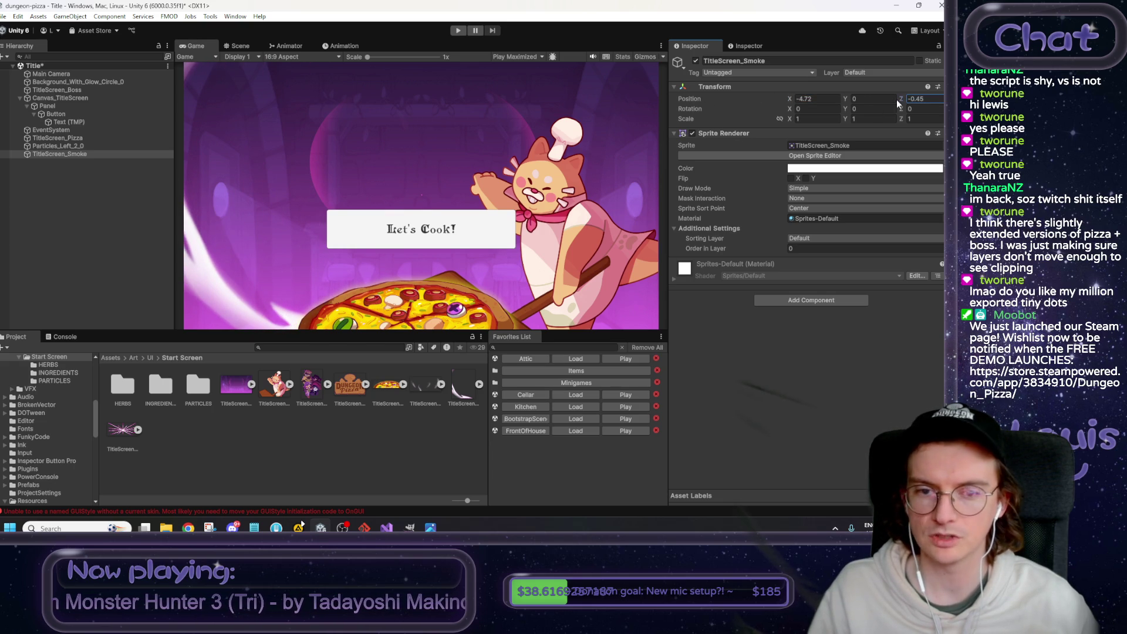
Set the pizza's Z depth to -0.24 and add the TitleScreen_Pizza_Smoke sprite to the scene.
click(136, 138)
click(916, 99)
text(-0.24)
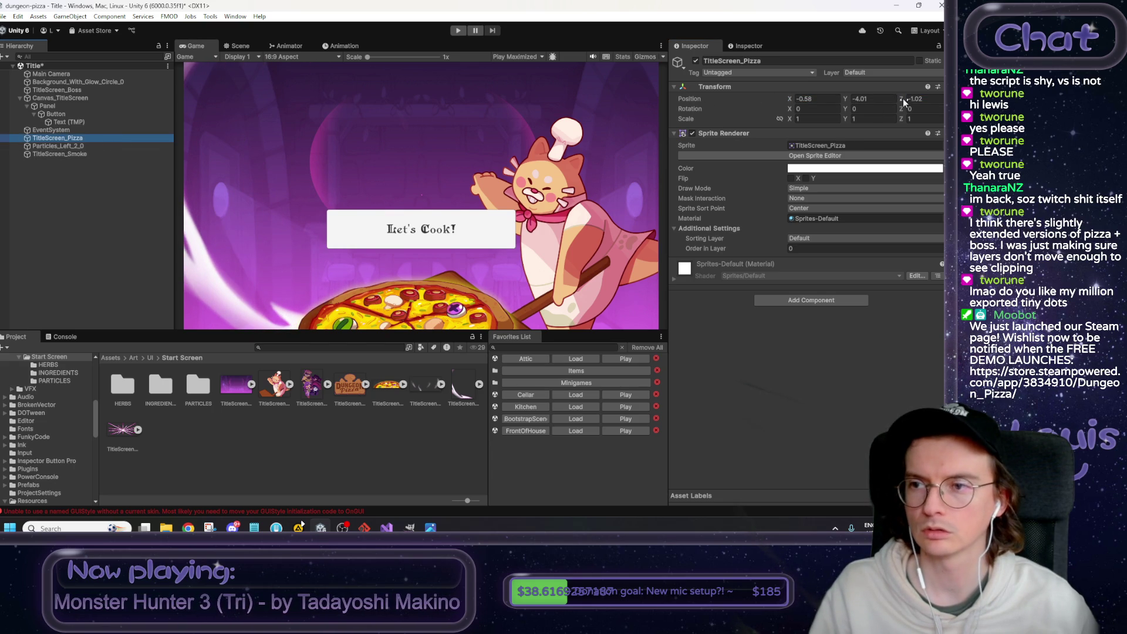
click(87, 153)
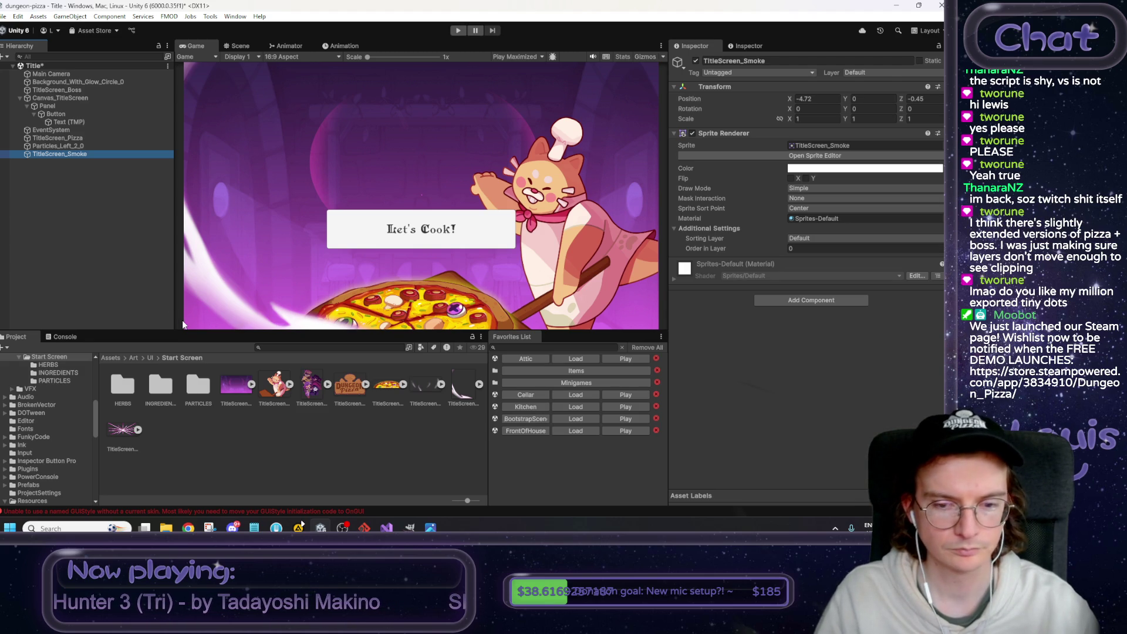
mouse_move(424, 390)
mouse_down()
mouse_move(88, 155)
mouse_move(90, 227)
mouse_up()
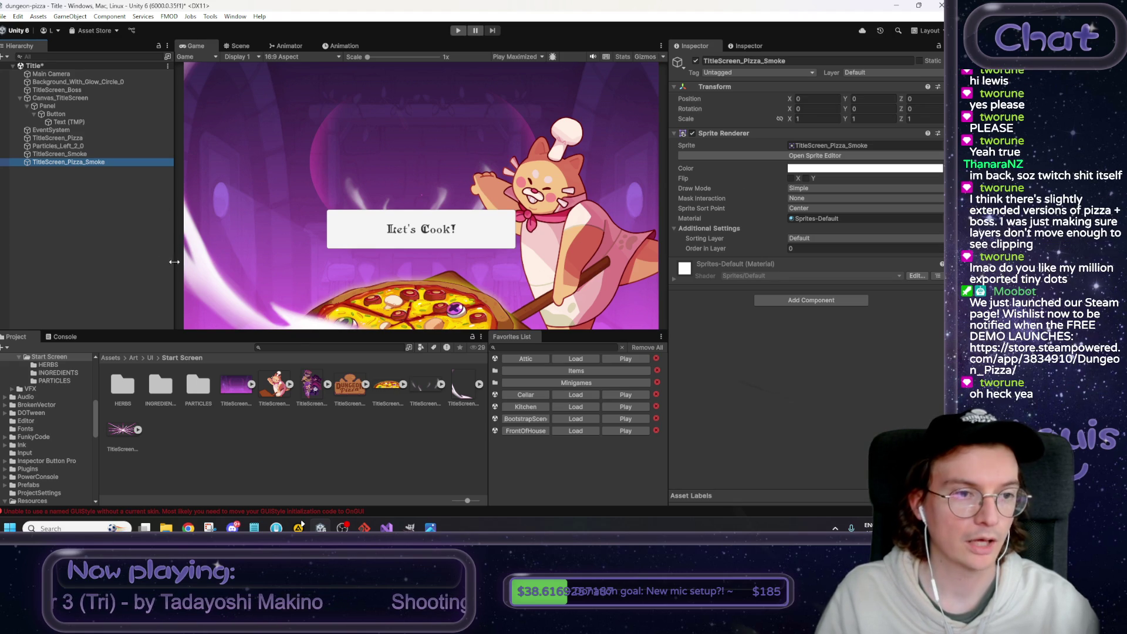
Look through the Animator, Game and Animation views, ending on the Scene view of the title scene.
click(286, 52)
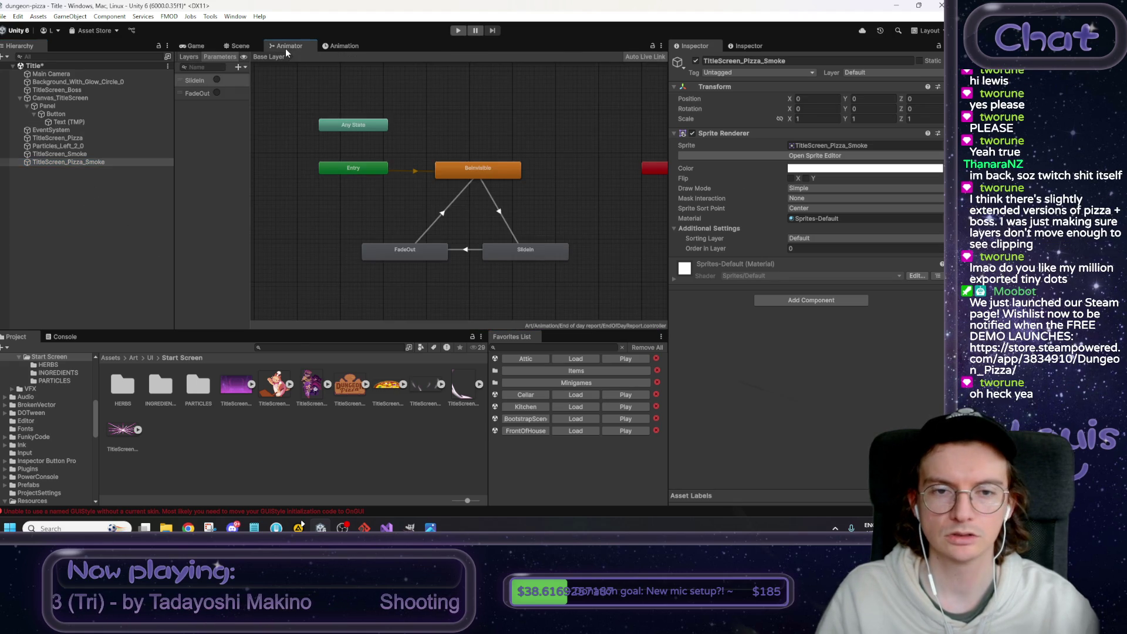
click(196, 46)
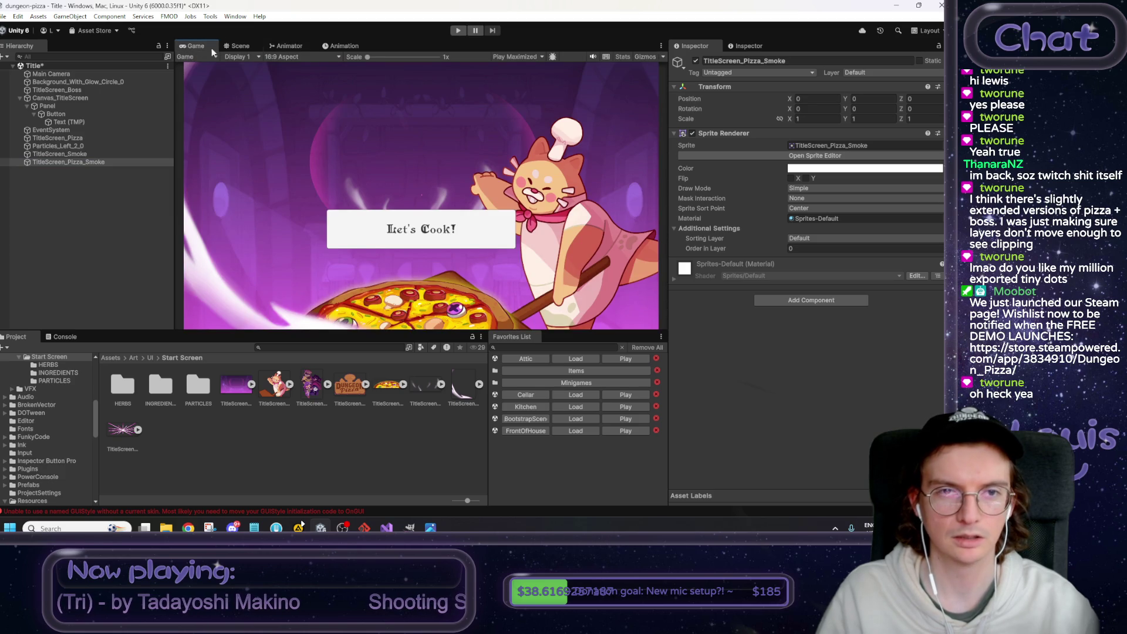
click(353, 47)
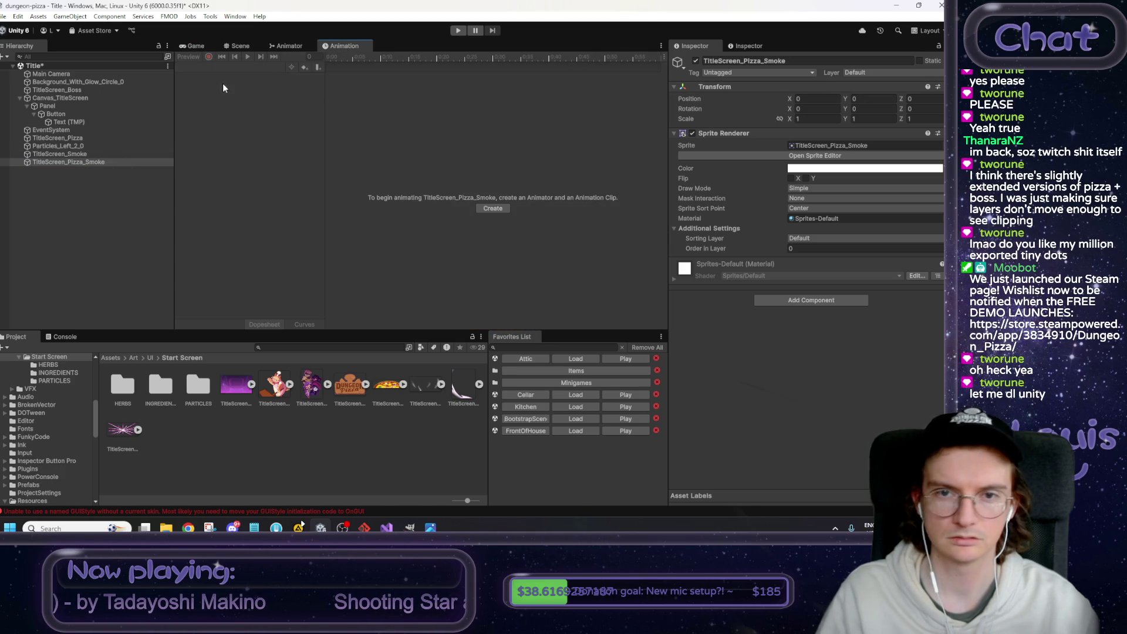
click(237, 46)
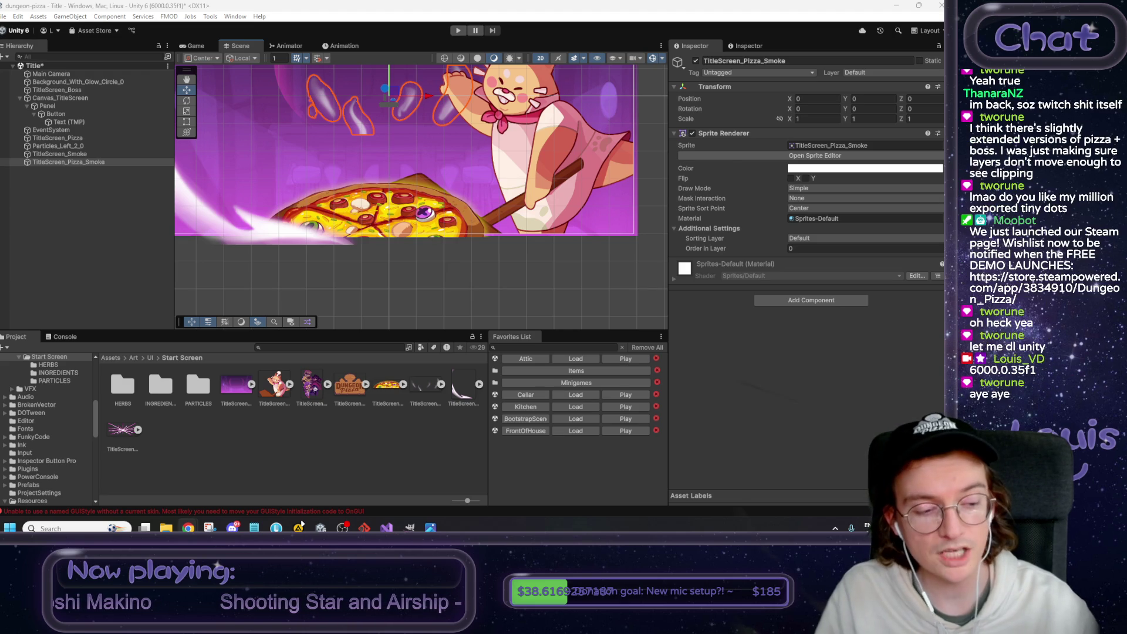
click(896, 6)
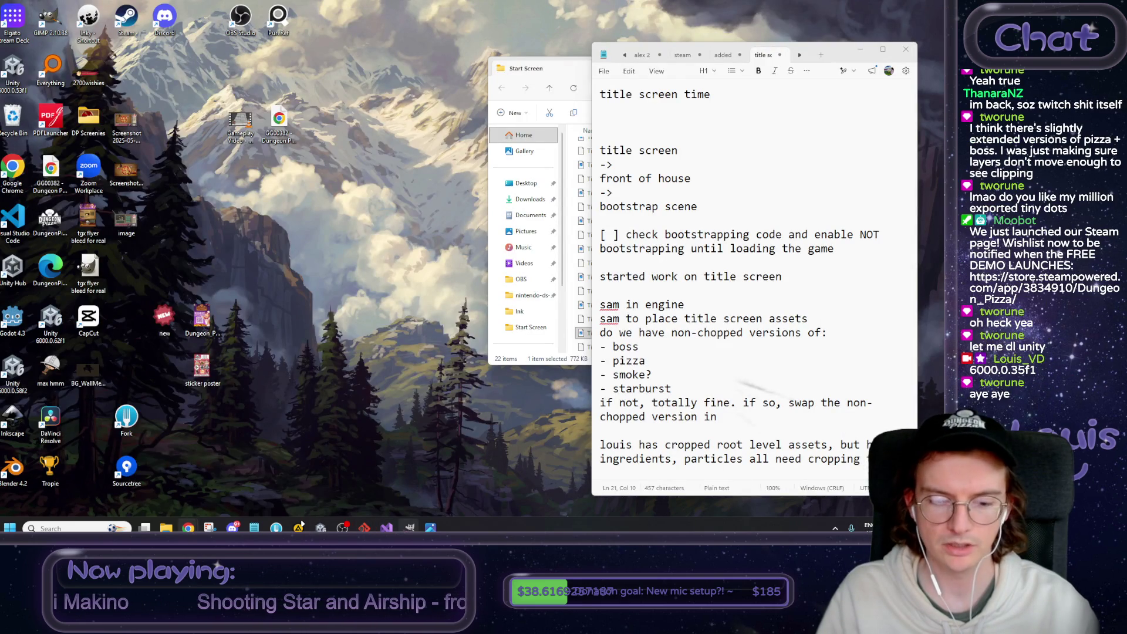
click(321, 527)
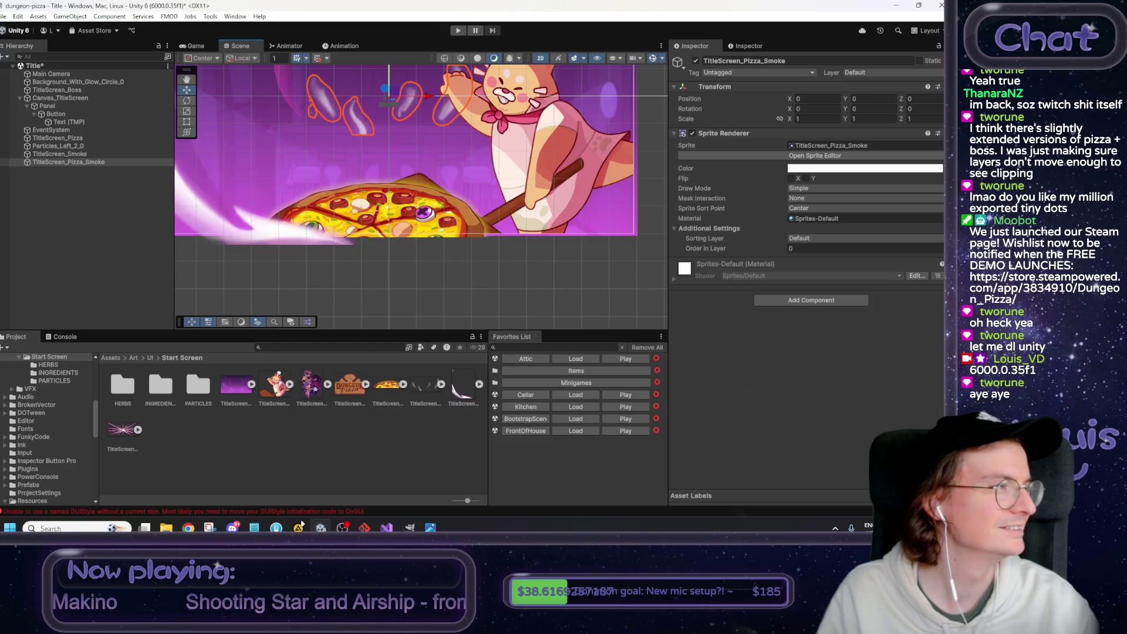